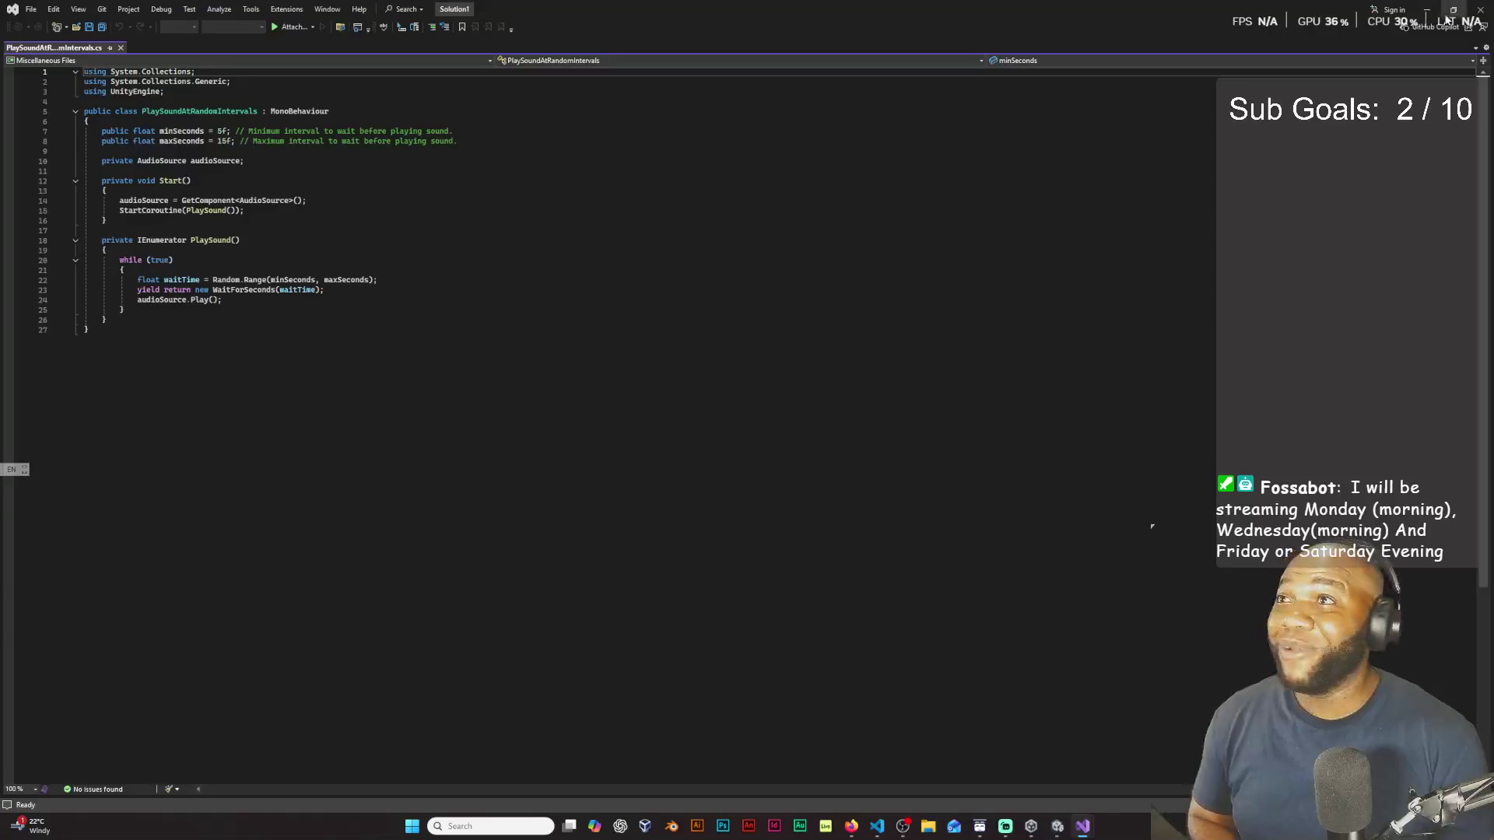
# Step: Switch from the PlaySoundAtRandomIntervals script to the Unity kitchen audio scene with Alt+Tab
pyautogui.hotkey('alt', 'Tab')
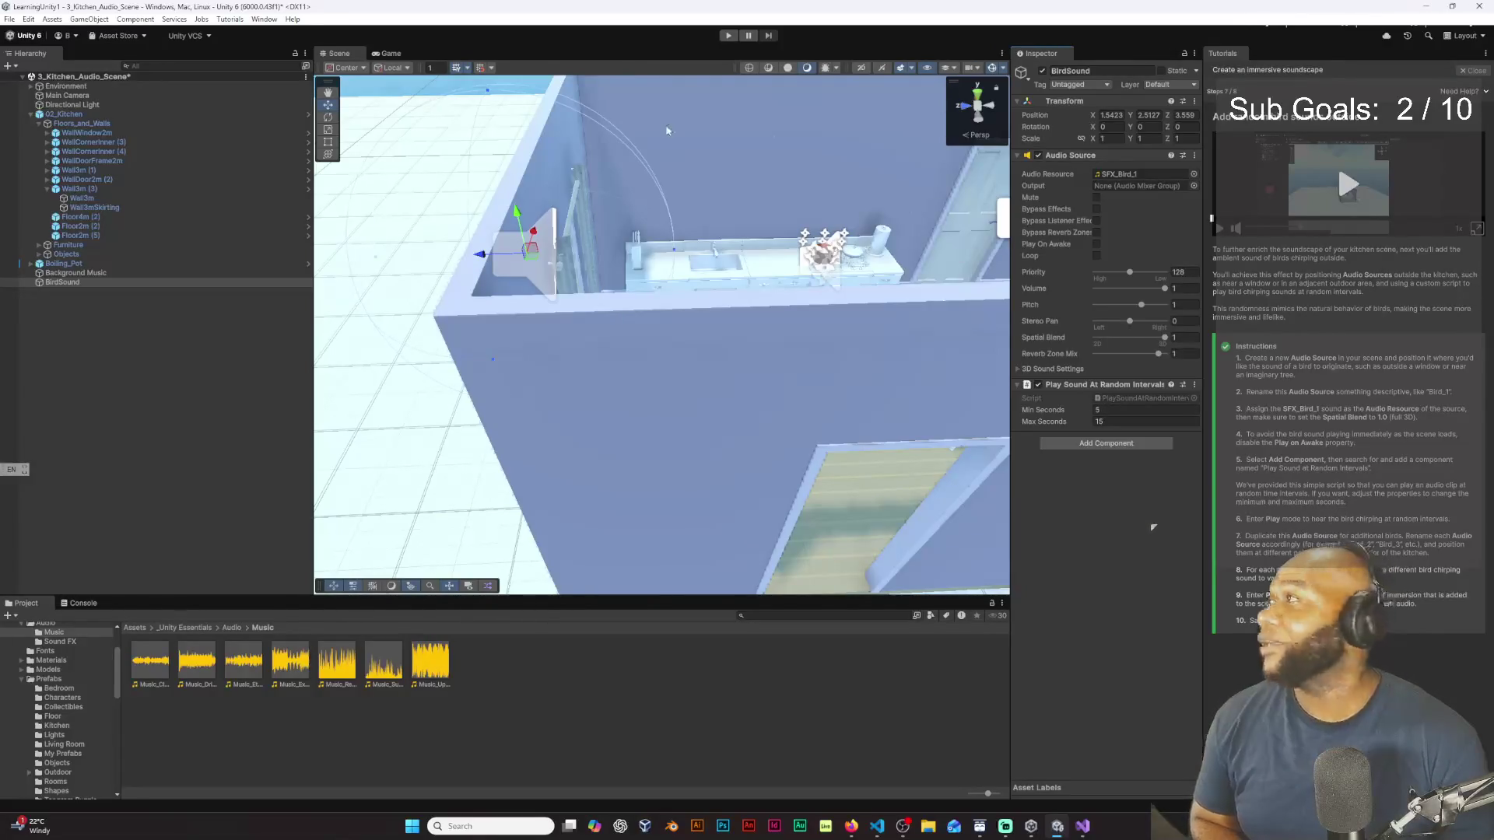
# Step: Play the kitchen scene and walk toward the fridge, window and steaming-pot counter
pyautogui.click(729, 35)
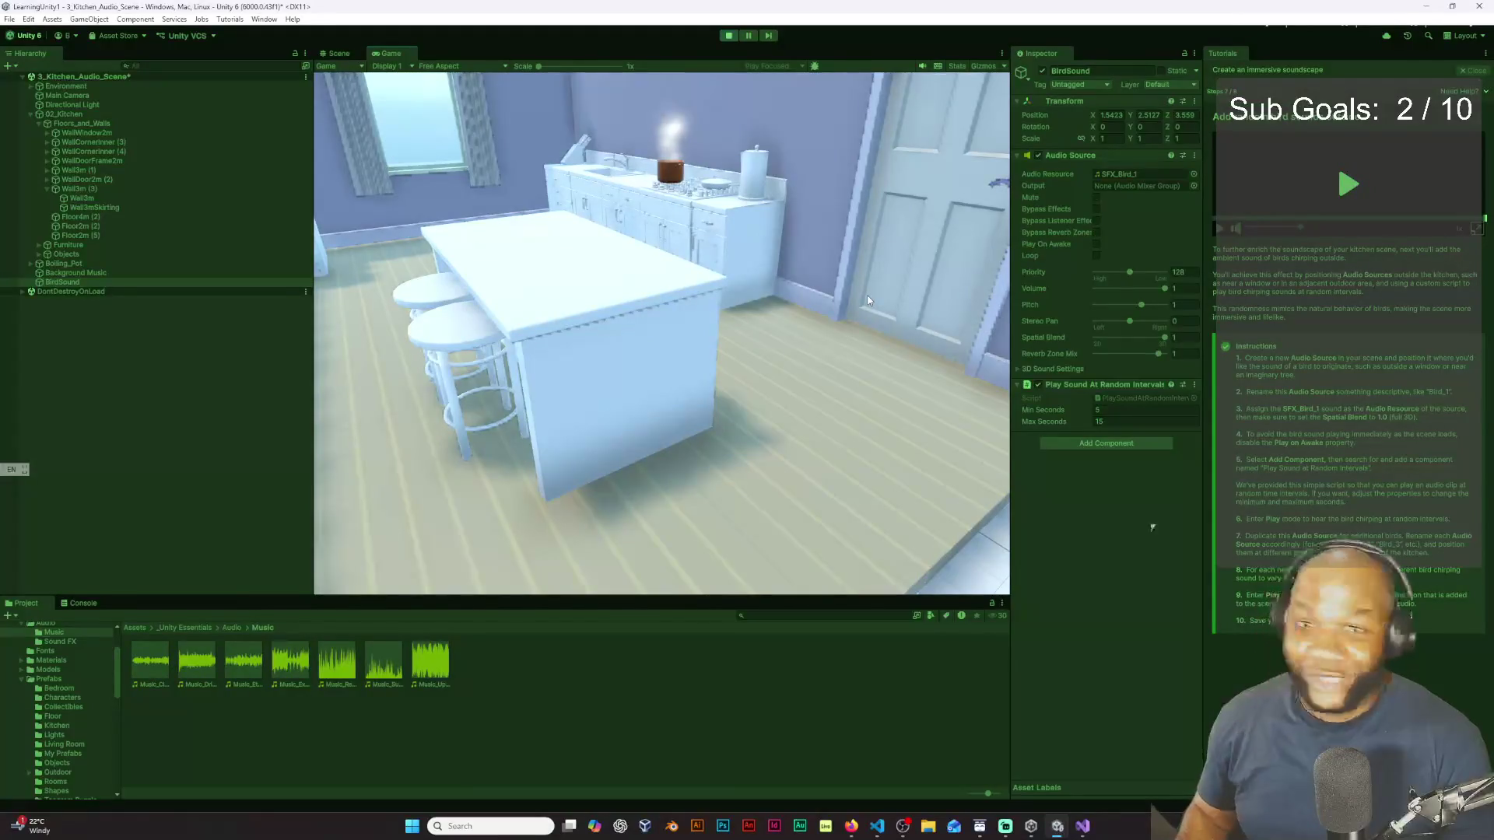
pyautogui.click(869, 301)
pyautogui.press('s')
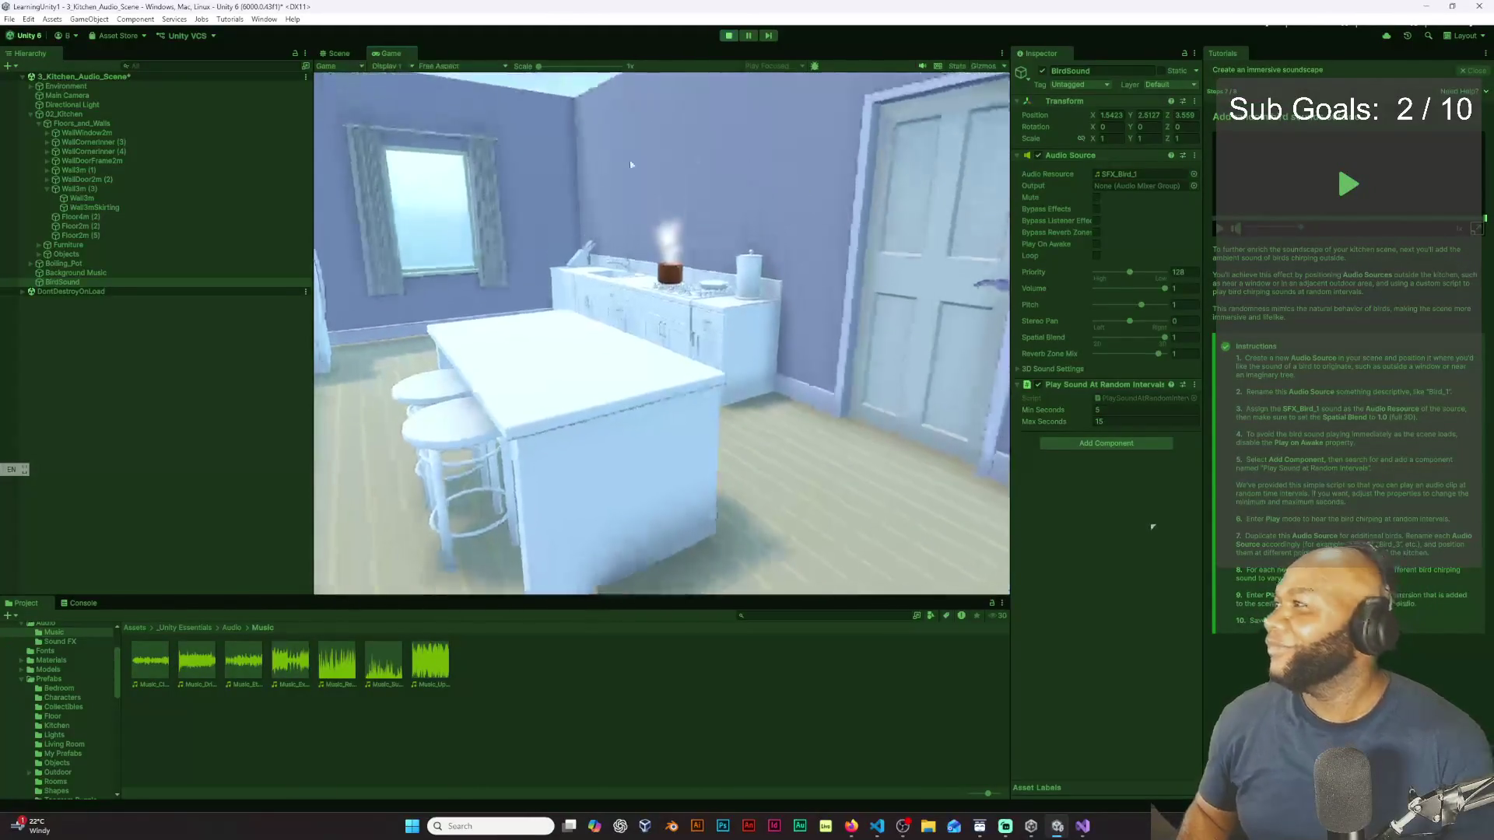
pyautogui.press('w')
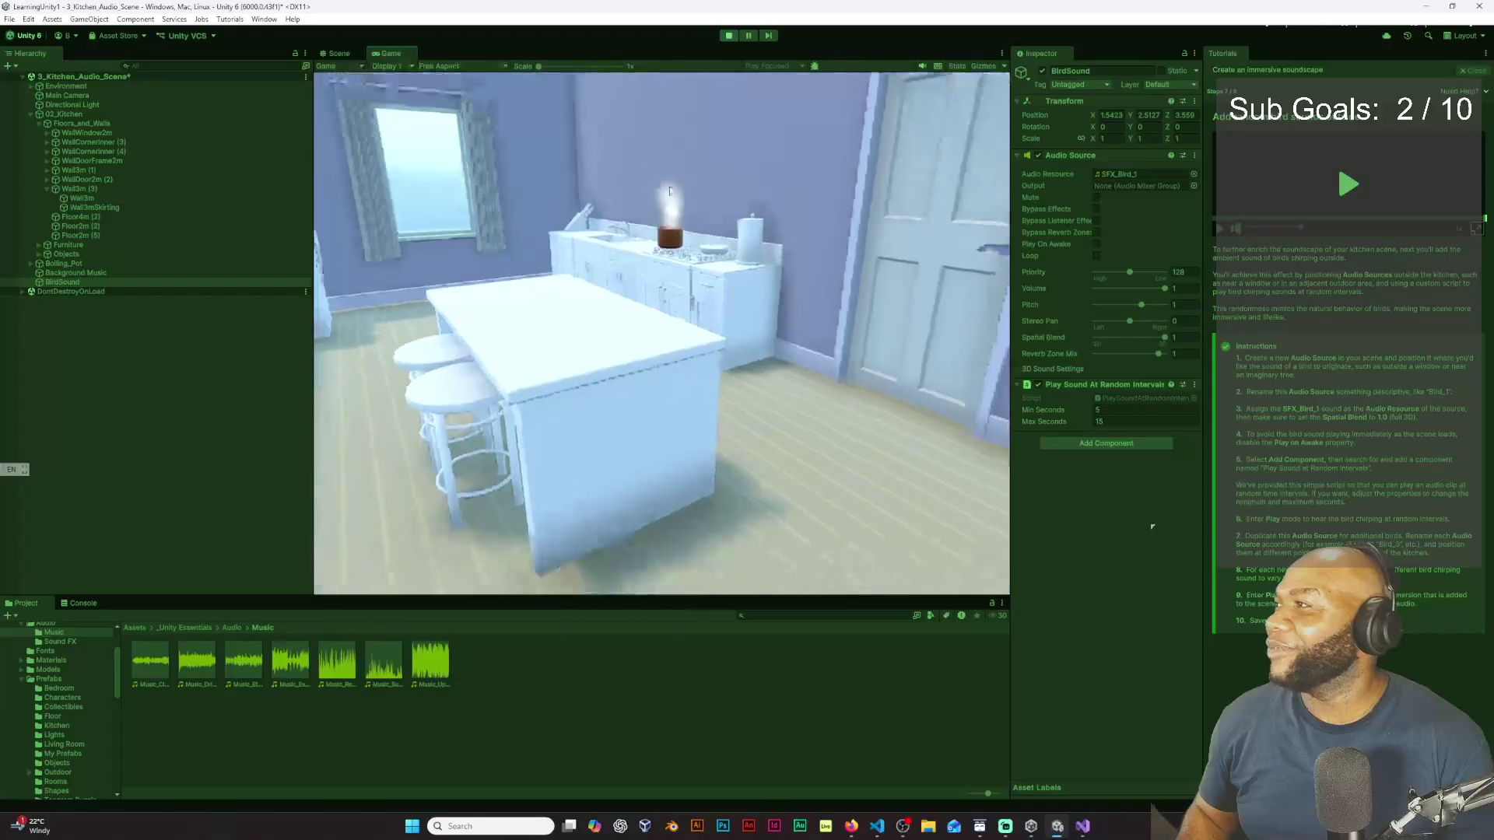
pyautogui.press('a')
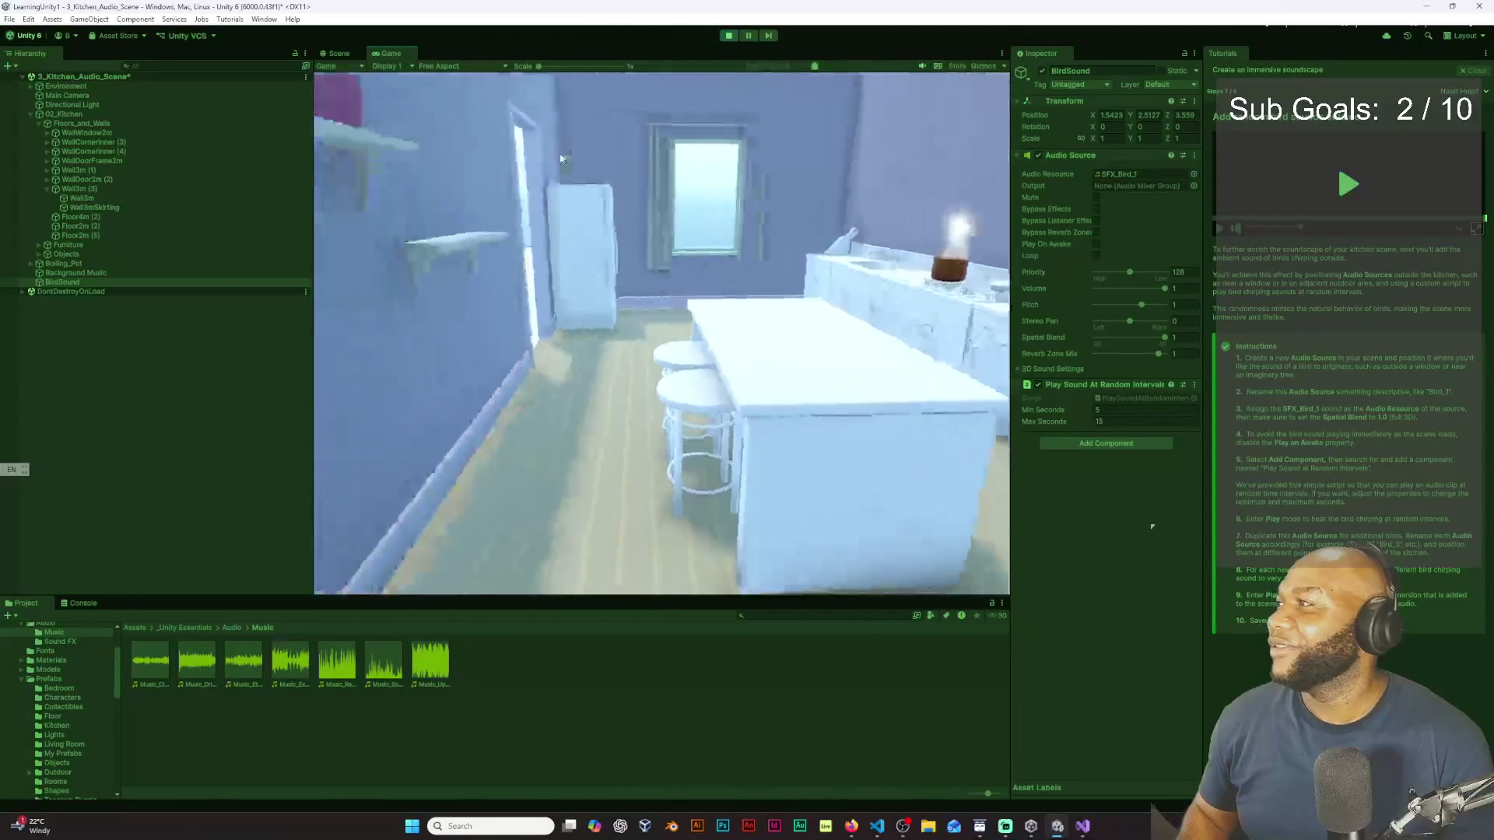
pyautogui.press('w')
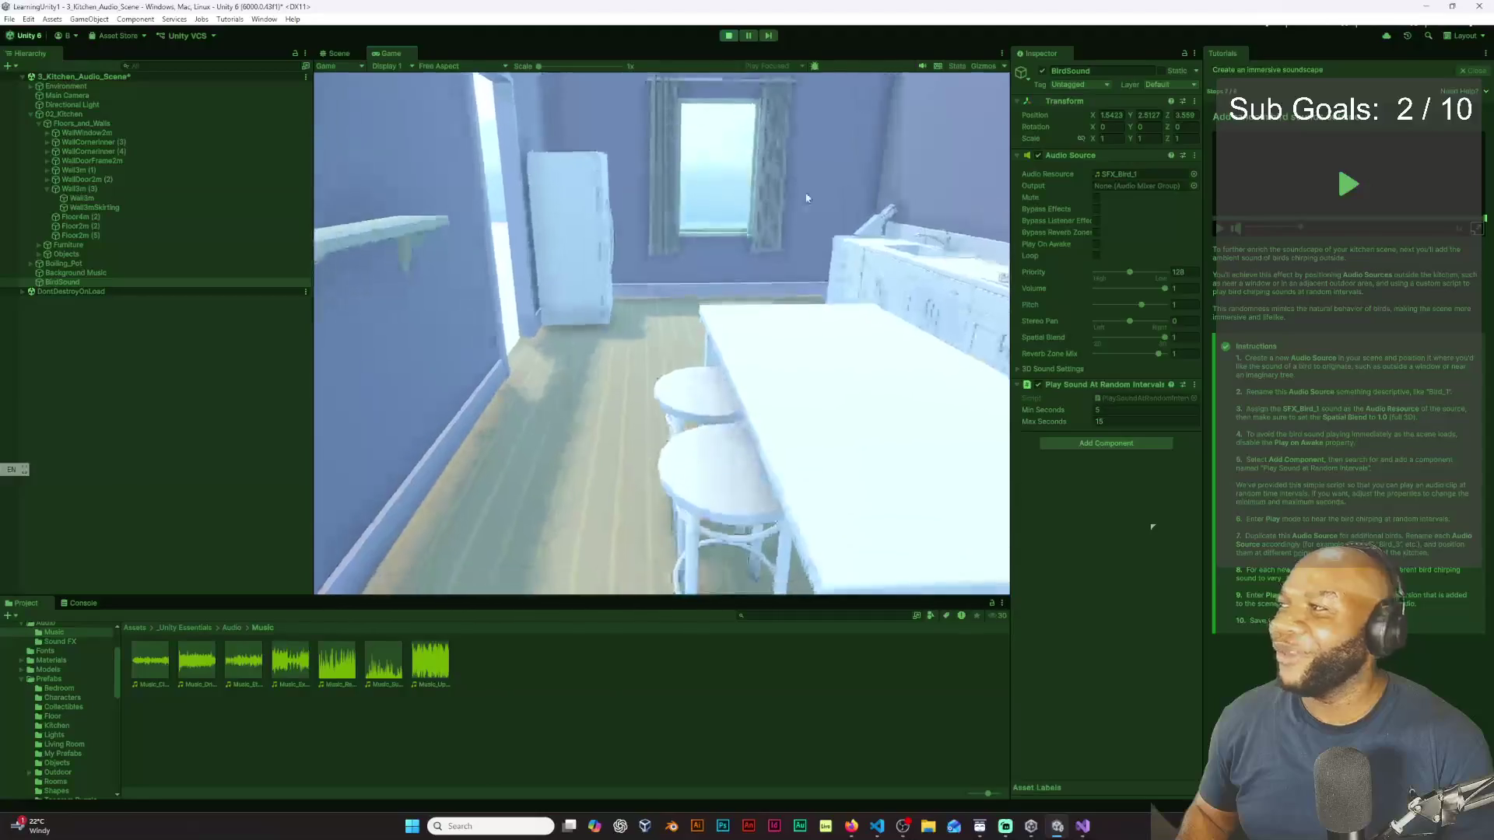
pyautogui.press('d')
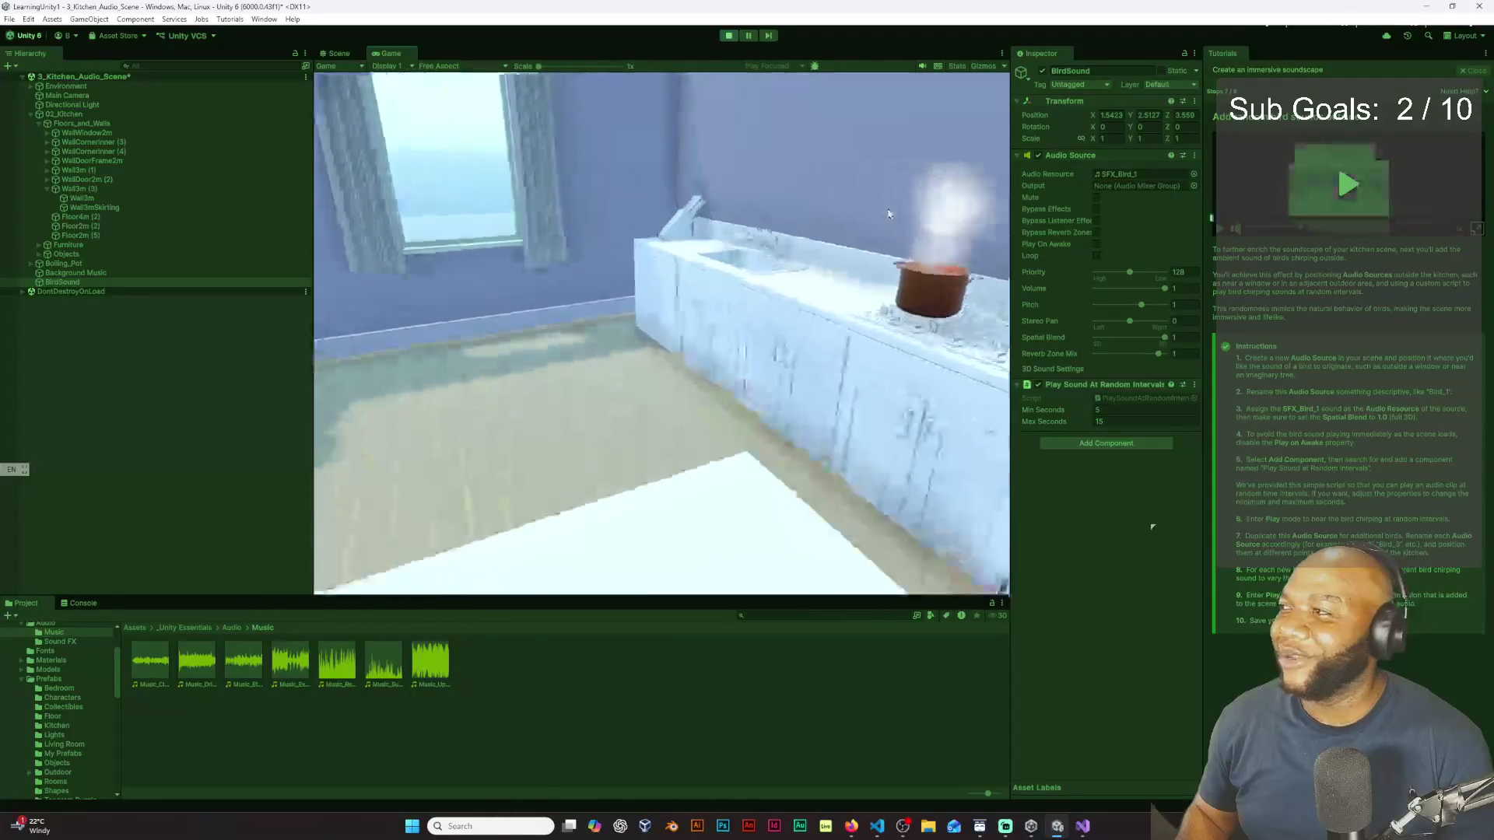
pyautogui.press('s')
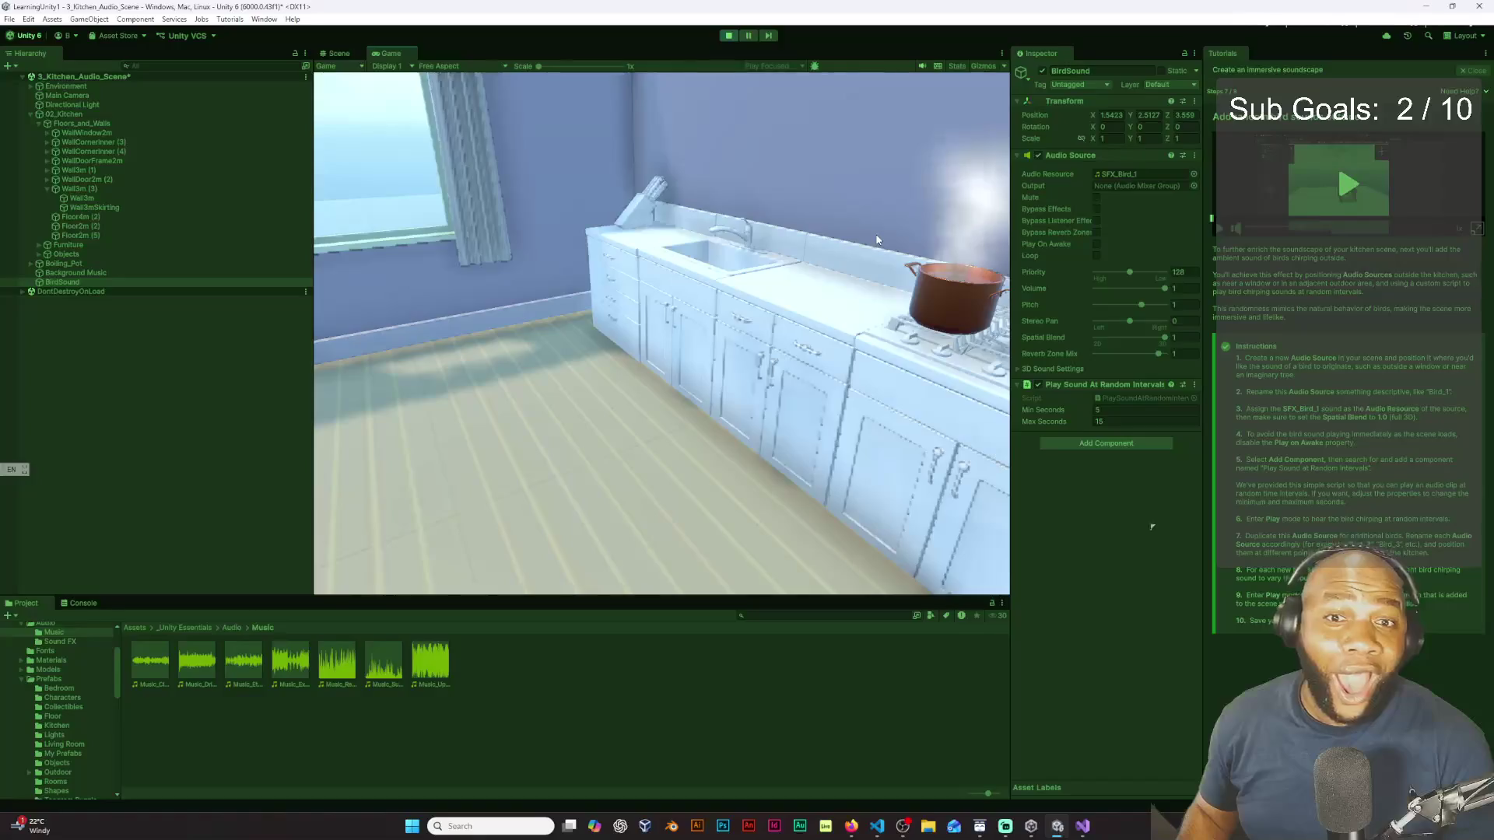
# Step: Keep walking between the window, island, fridge and counter with the steaming pot
pyautogui.press('Up')
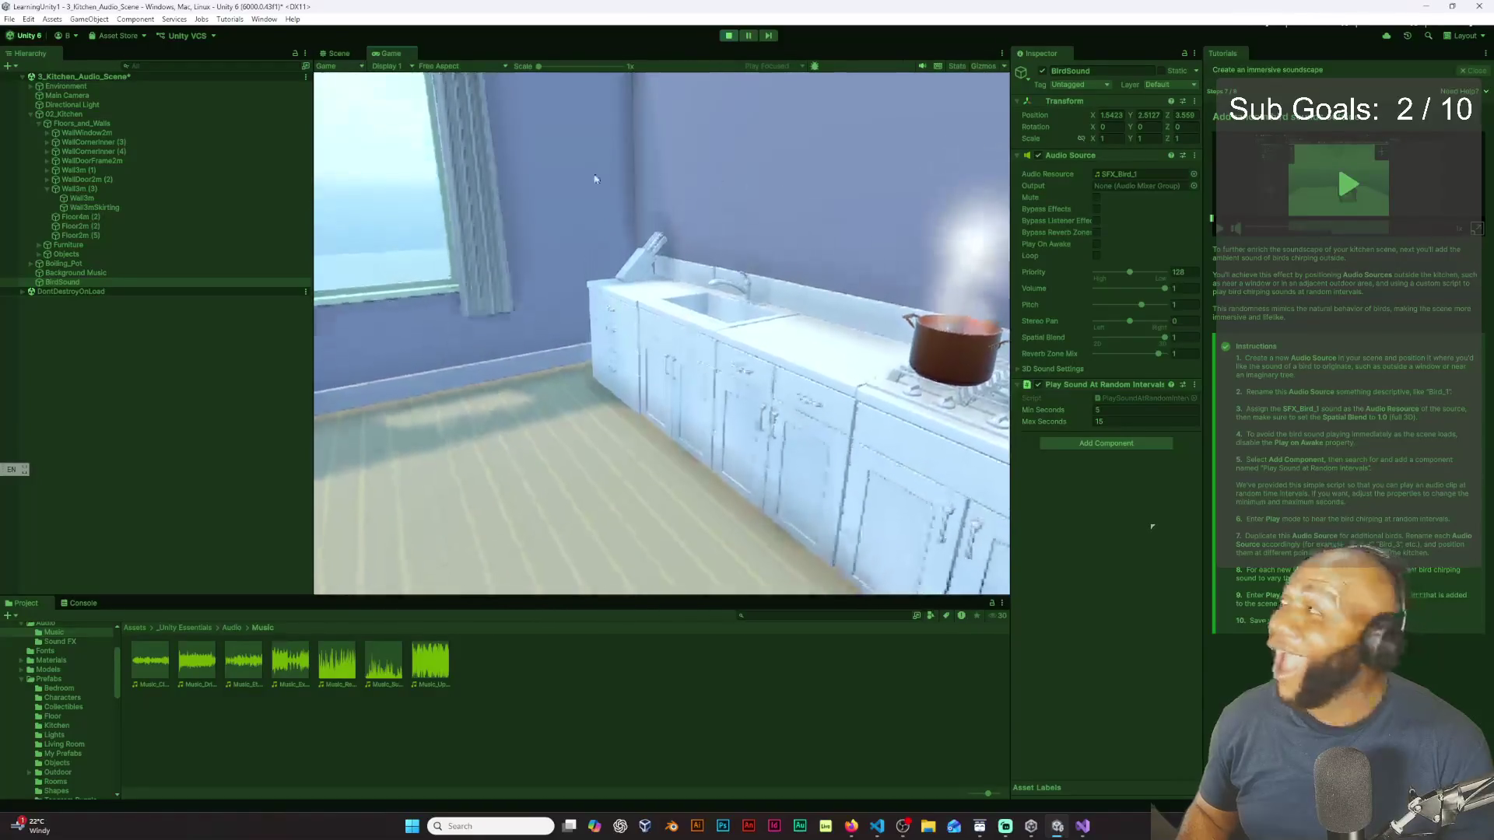
pyautogui.press('a')
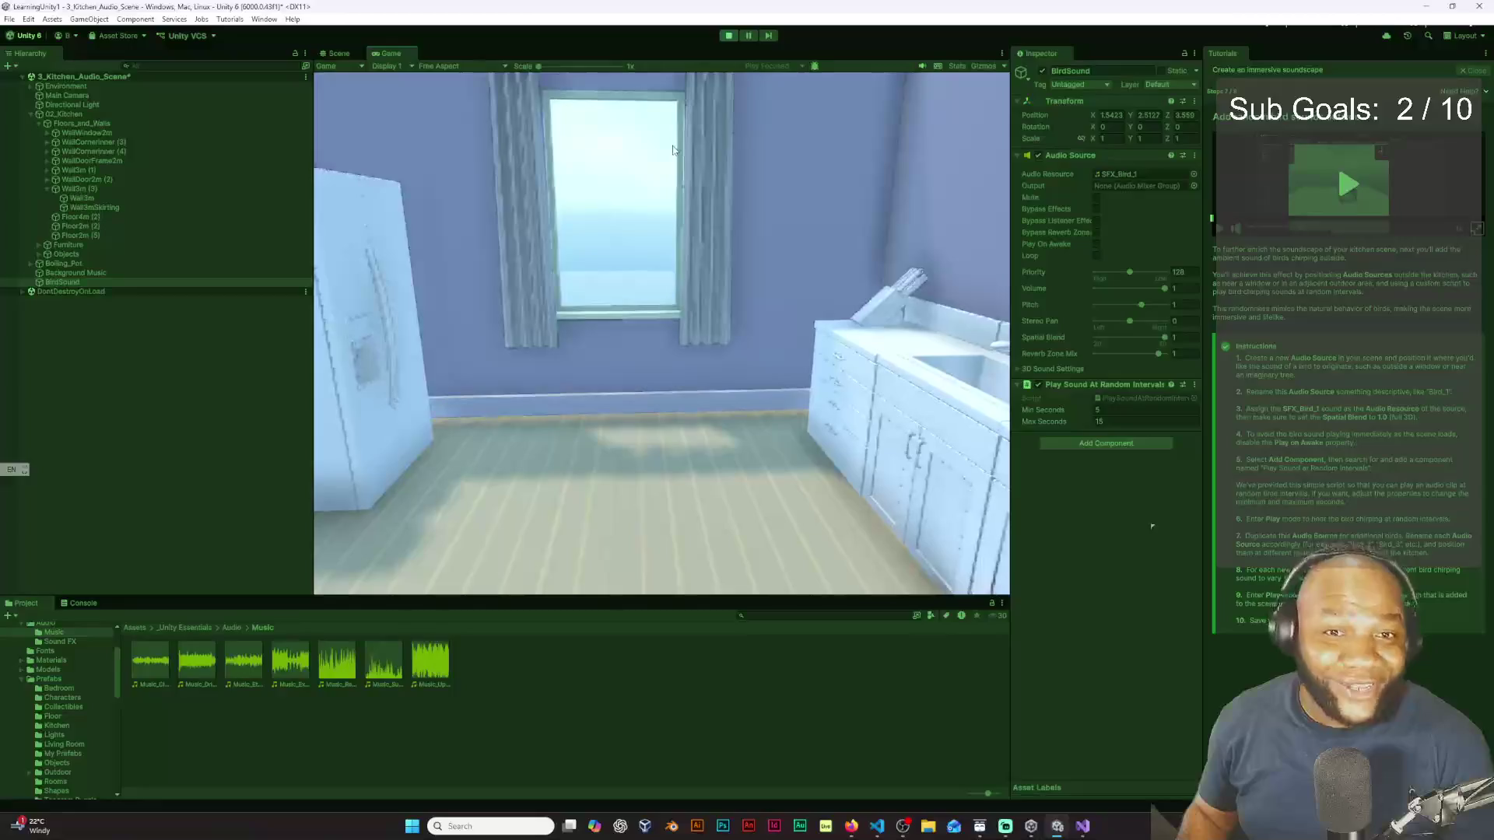
pyautogui.press('w')
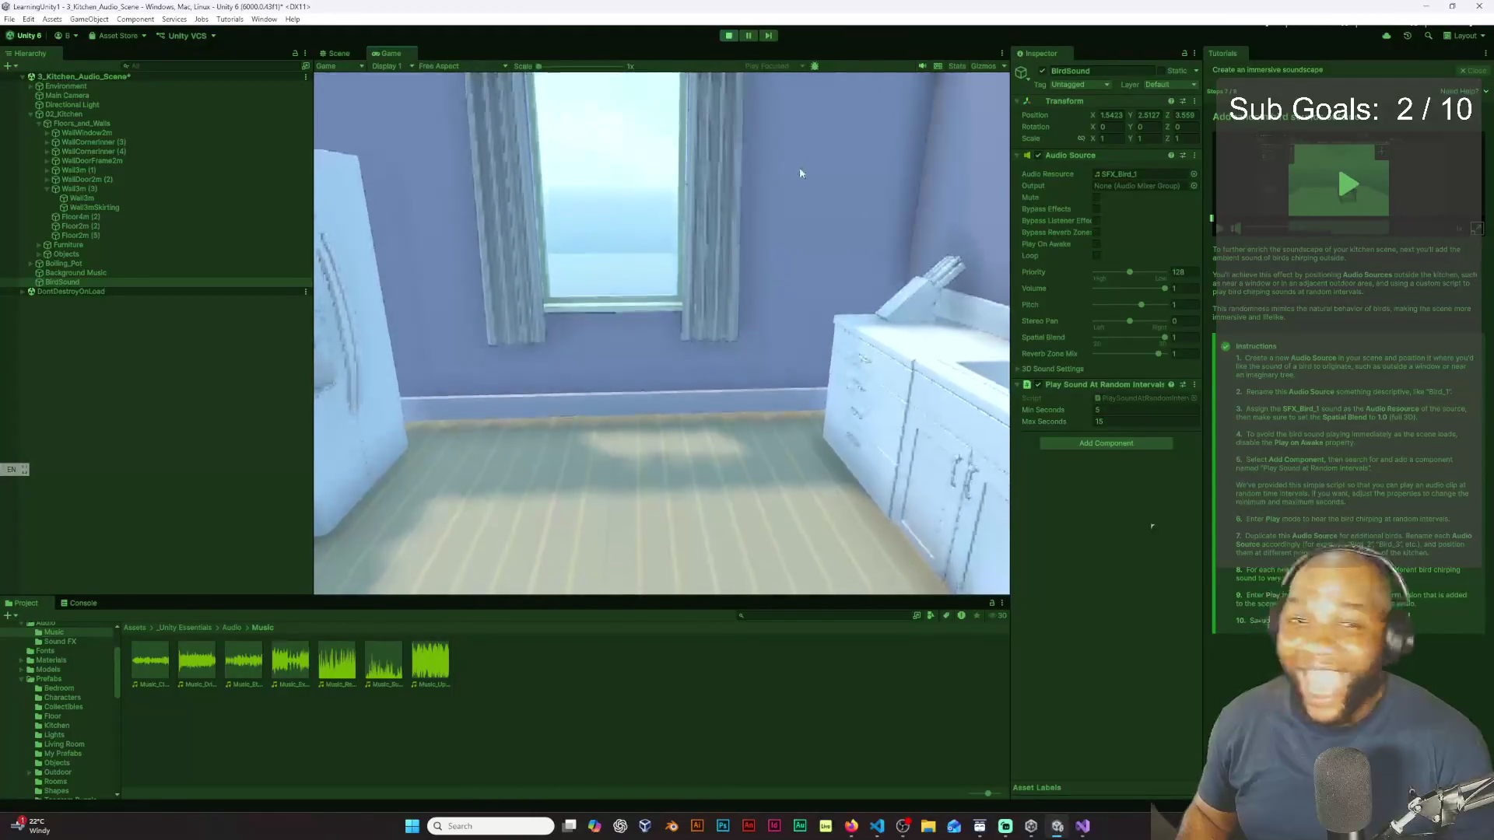
pyautogui.press('s')
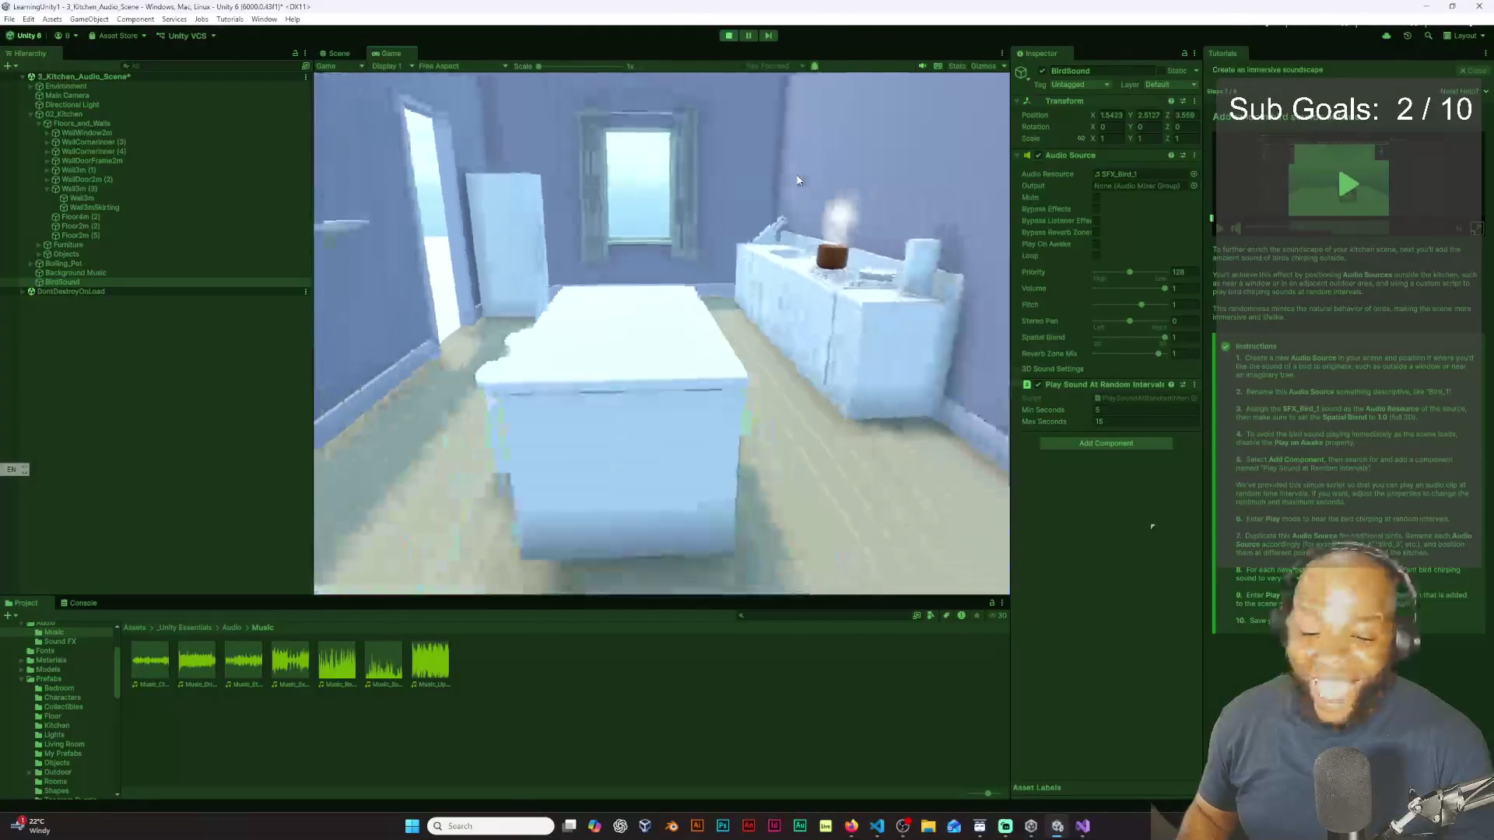
pyautogui.press('w')
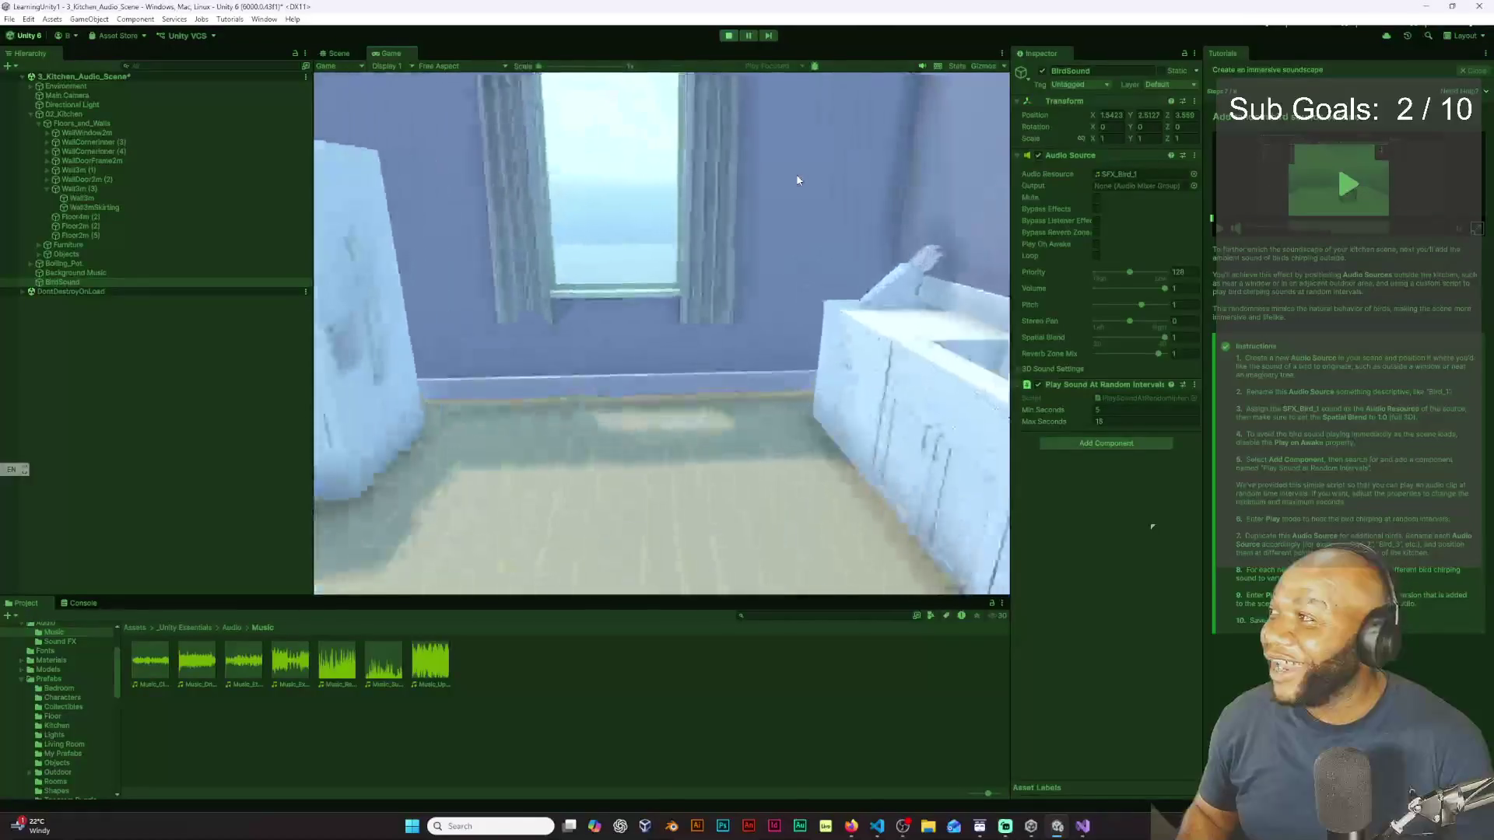
pyautogui.press('s')
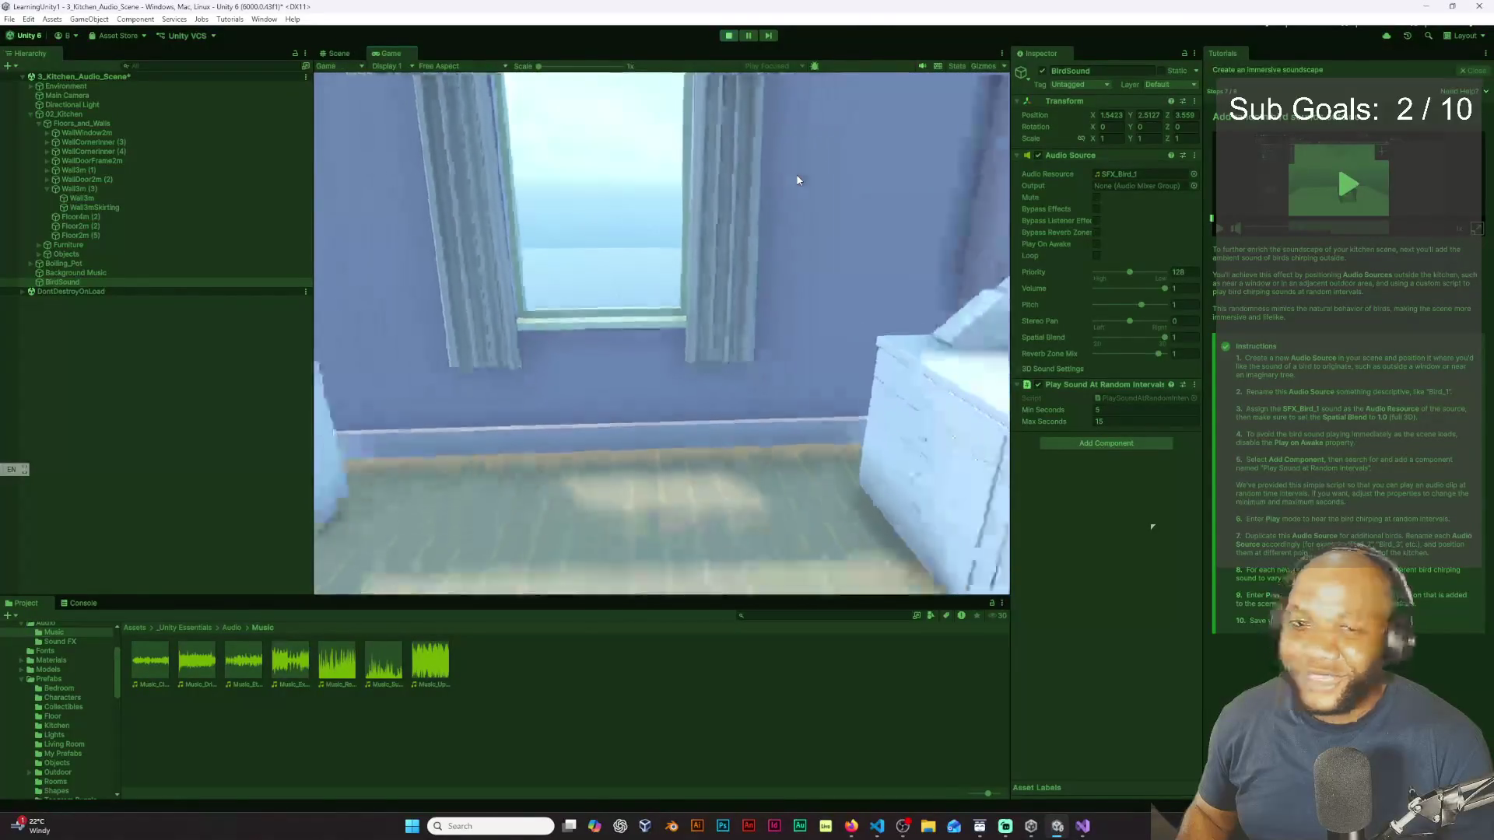
pyautogui.press('s')
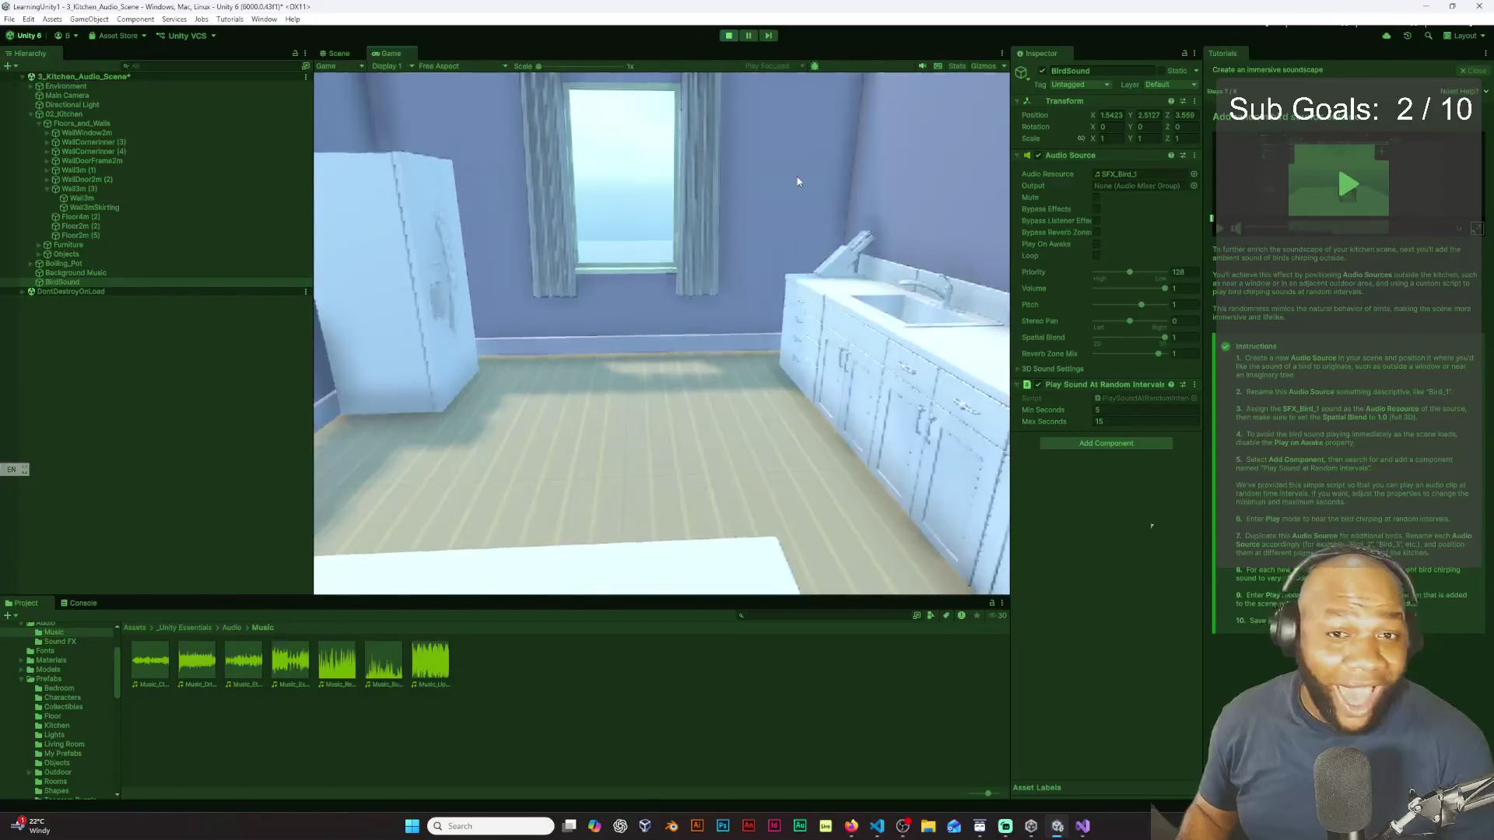
pyautogui.press('a')
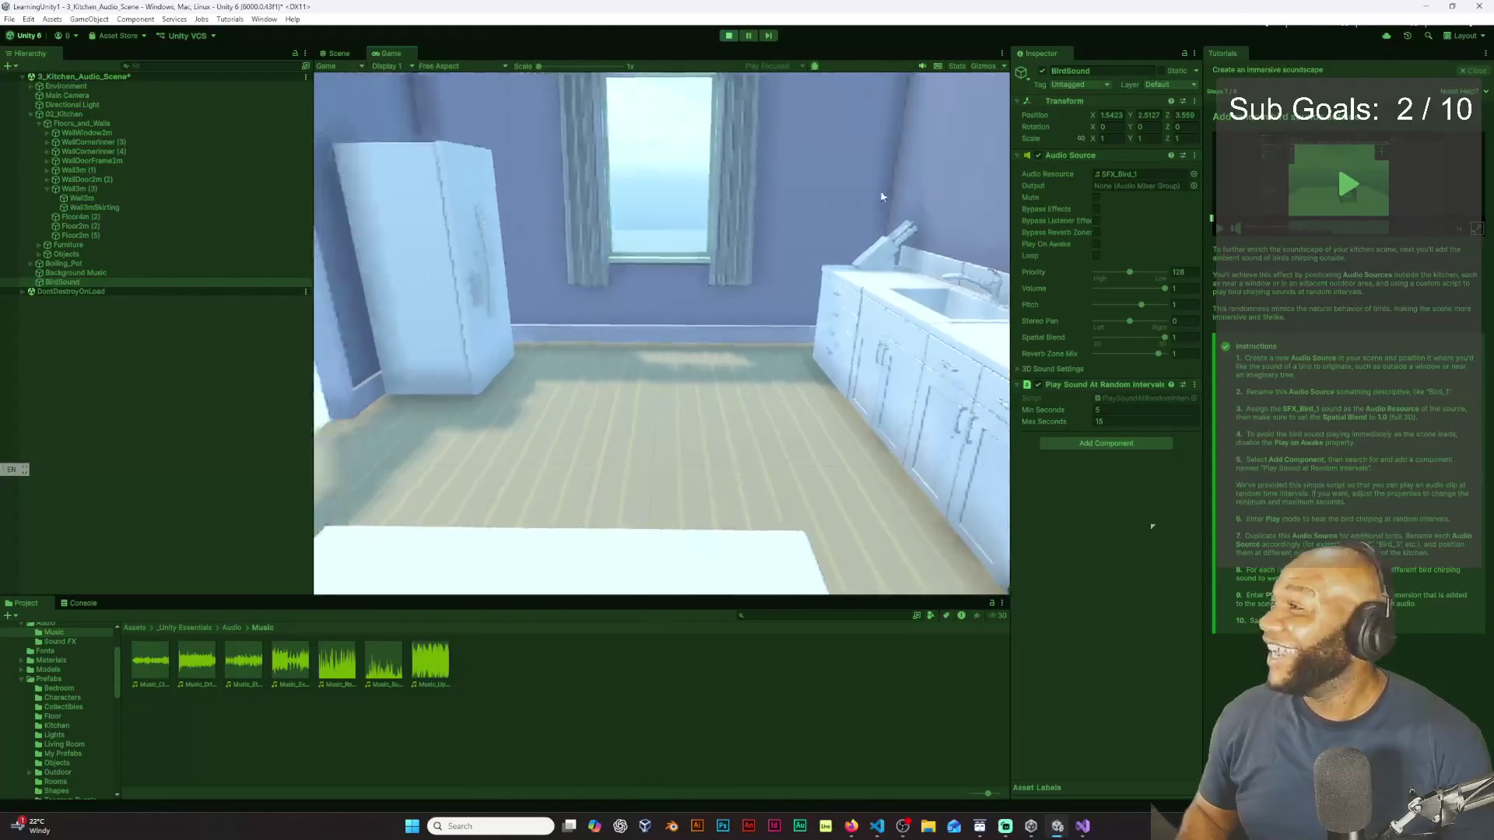
pyautogui.press('d')
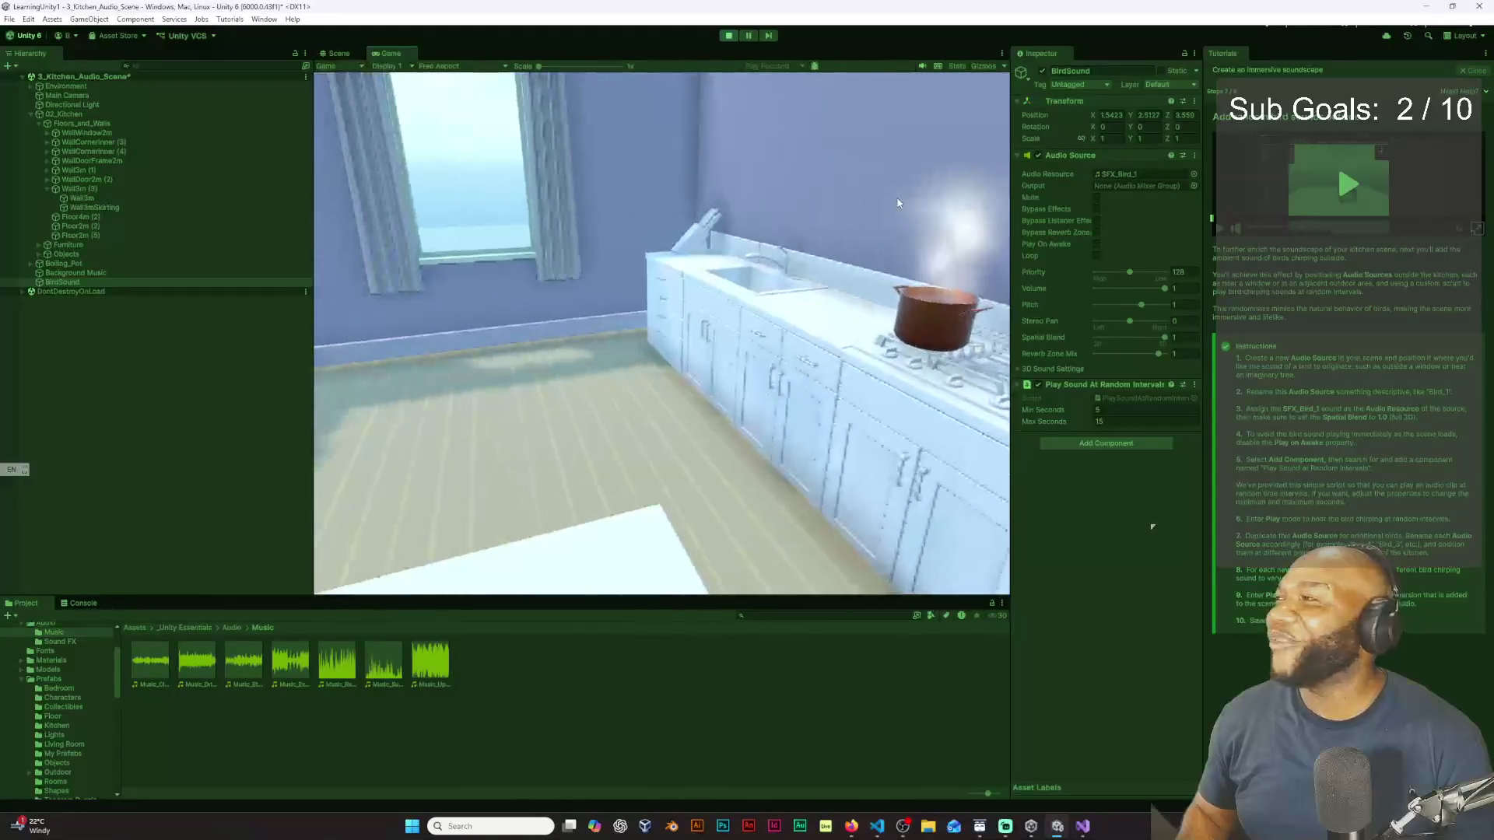
pyautogui.press('a')
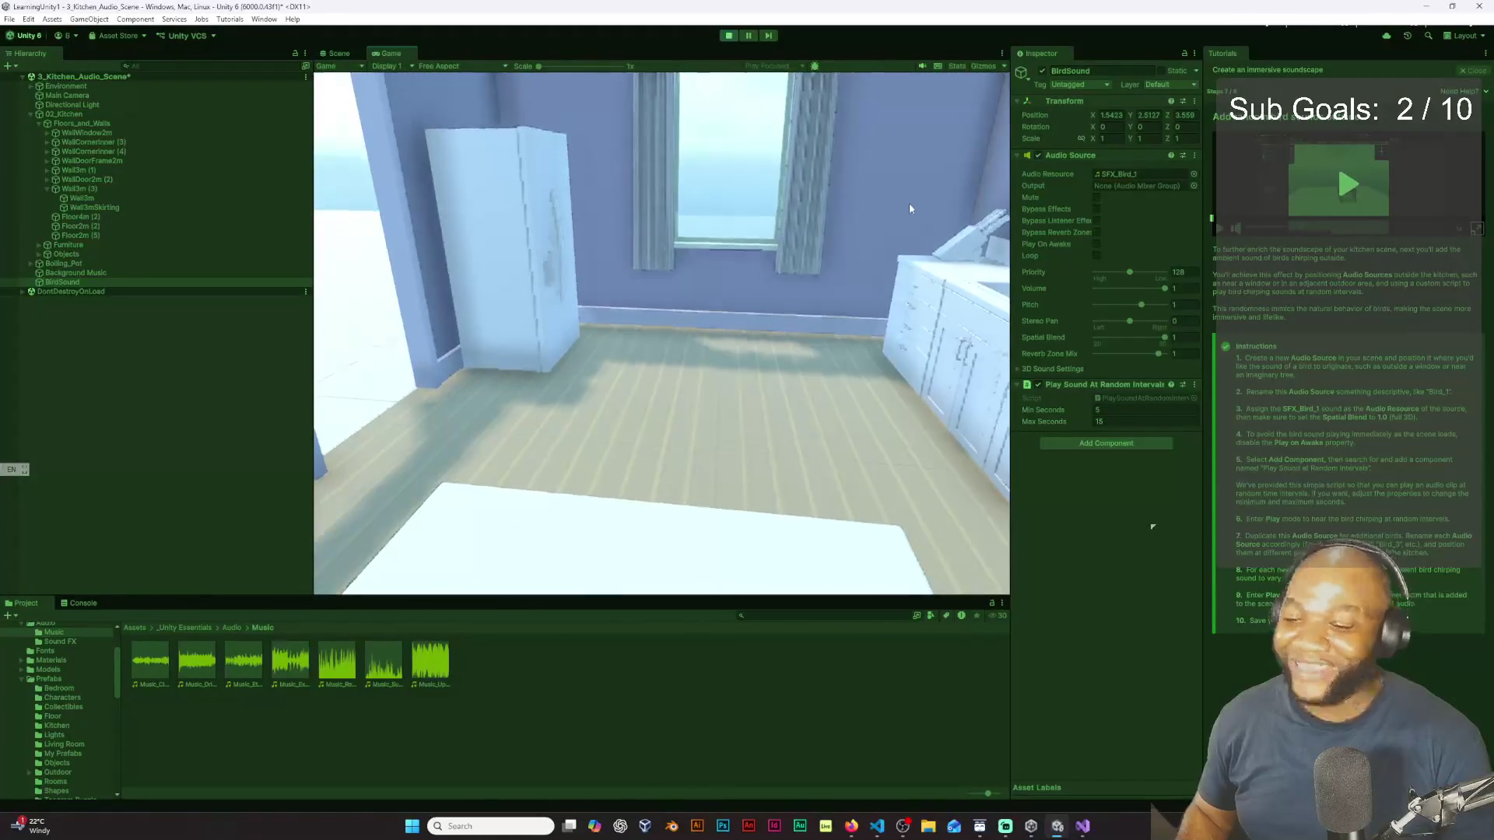
pyautogui.press('d')
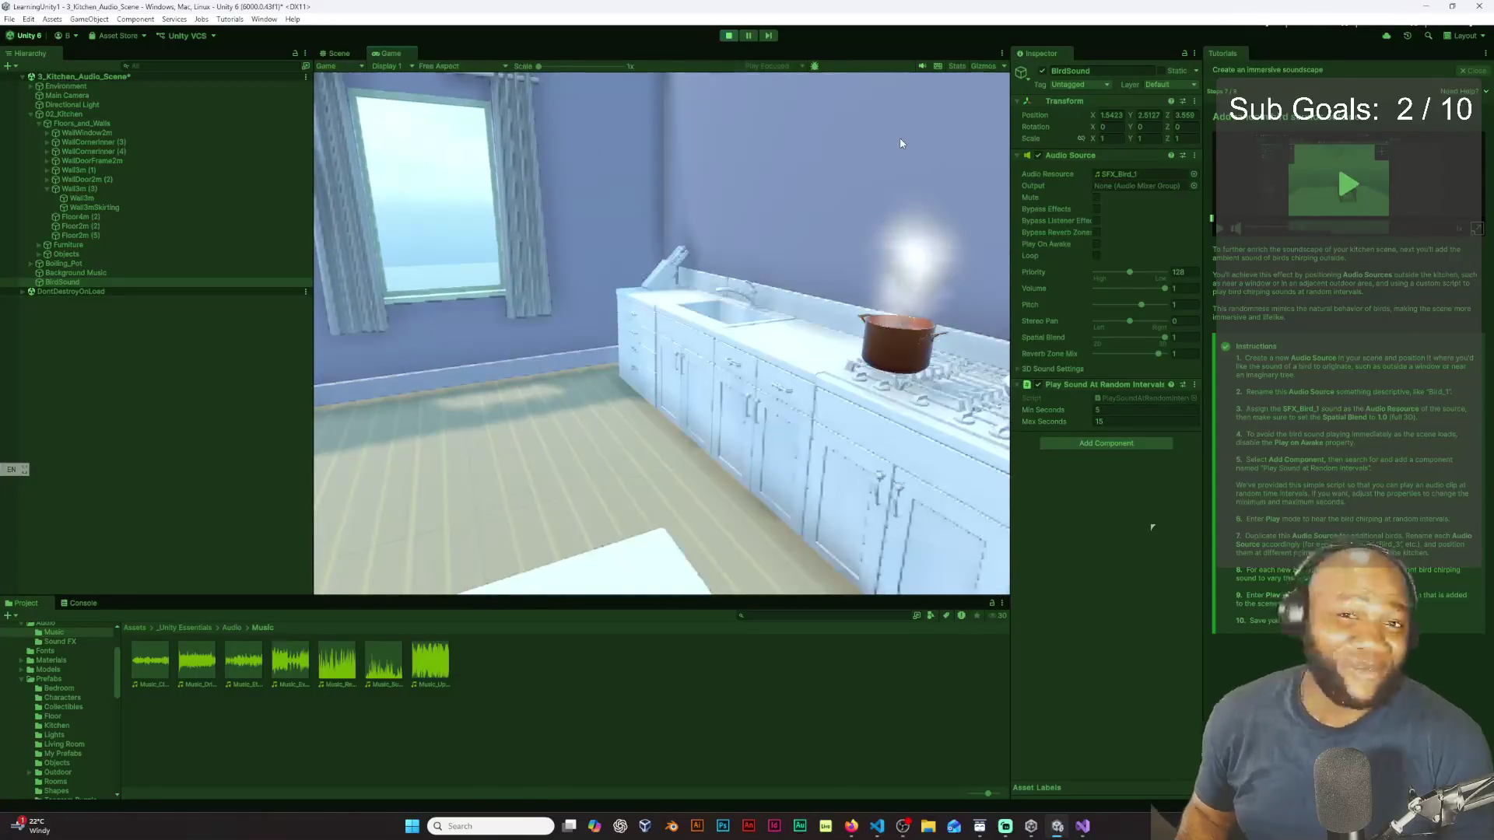
# Step: Stop Play mode to return to editing the kitchen scene
pyautogui.moveTo(894, 244)
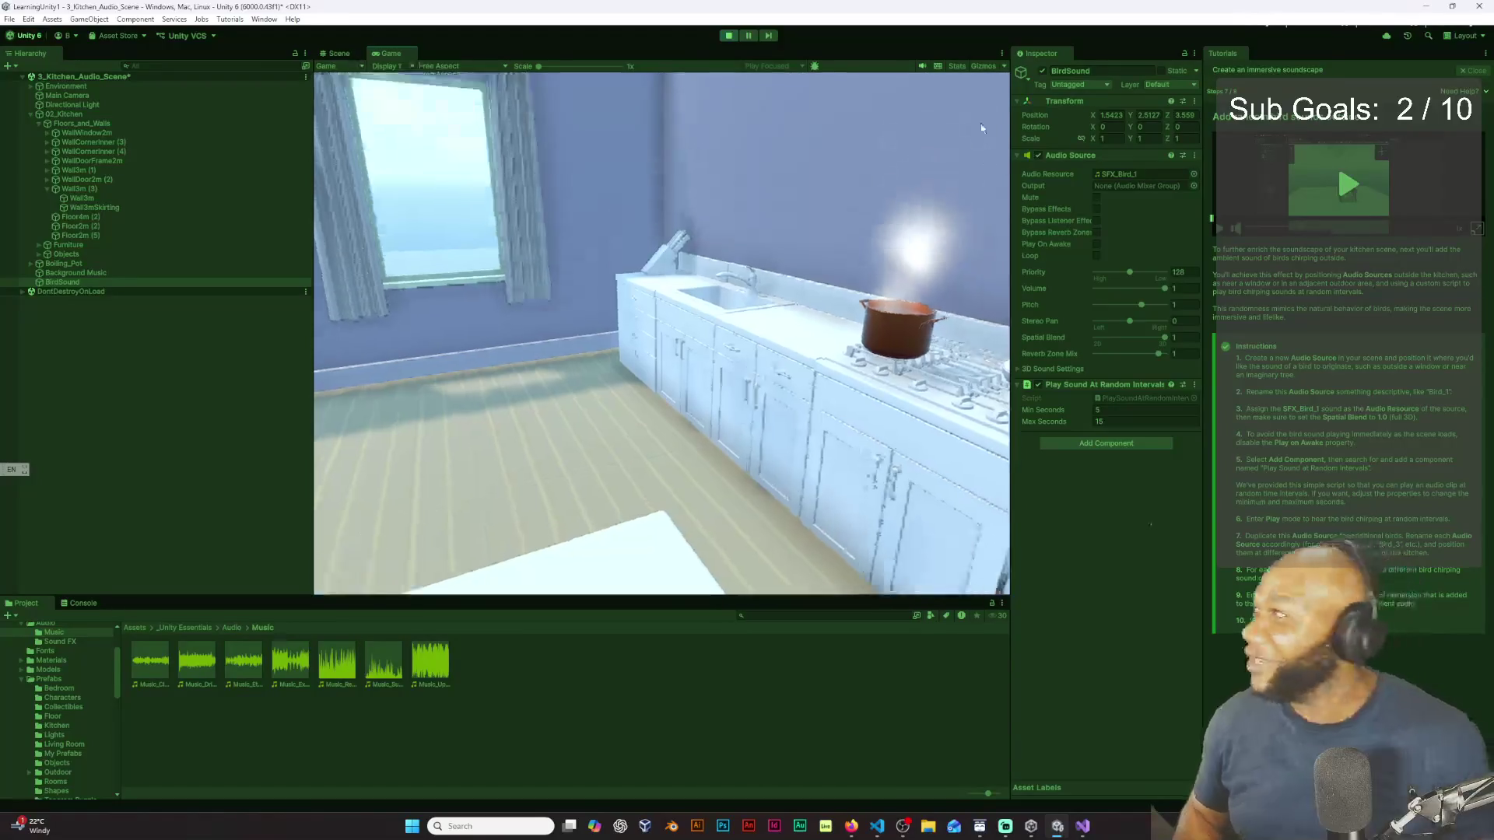
pyautogui.moveTo(744, 67)
pyautogui.click(728, 35)
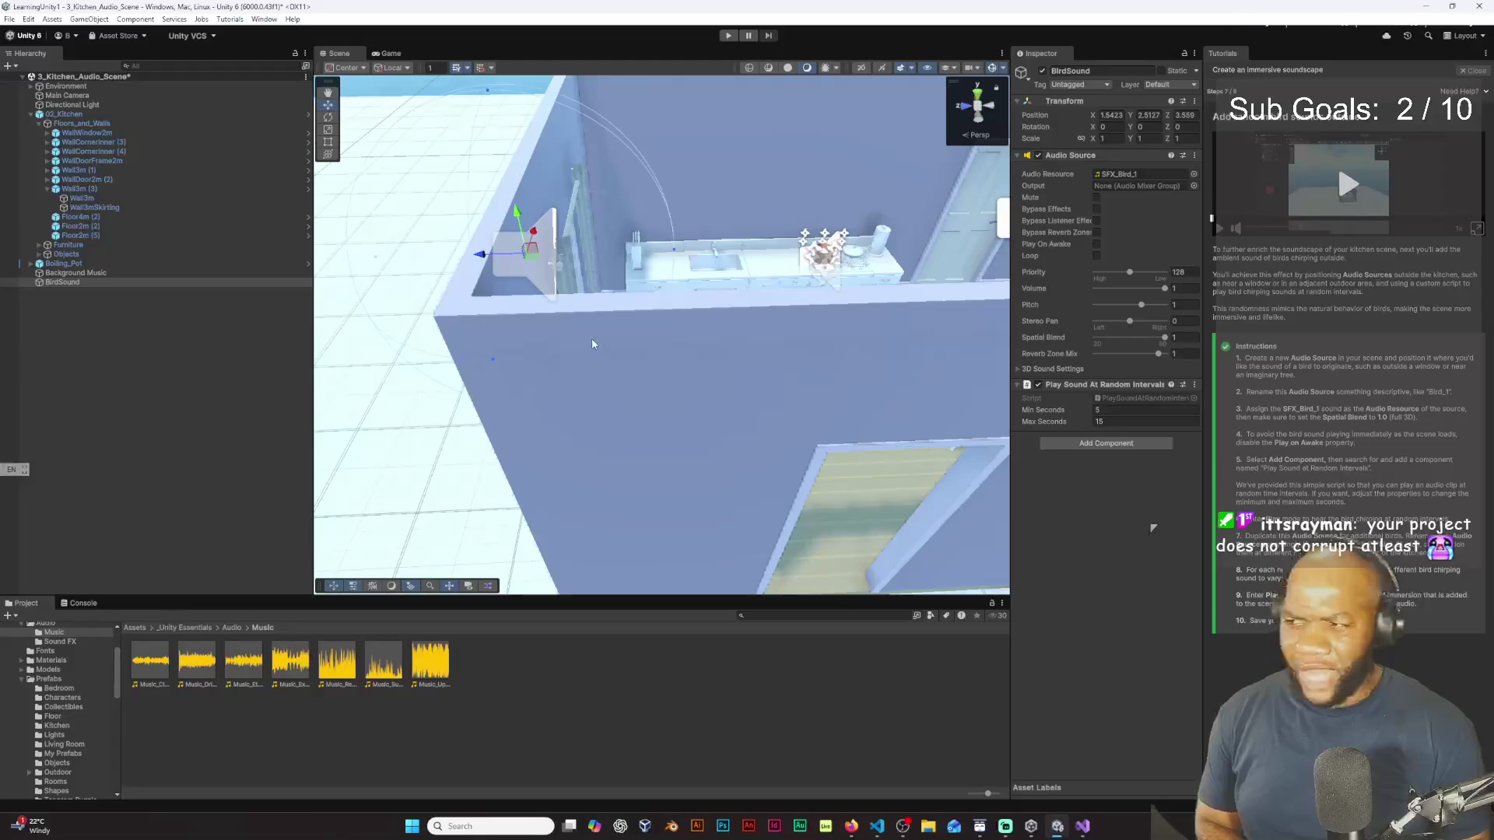
# Step: Open the context menu for the BirdSound object in the Hierarchy
pyautogui.rightClick(107, 284)
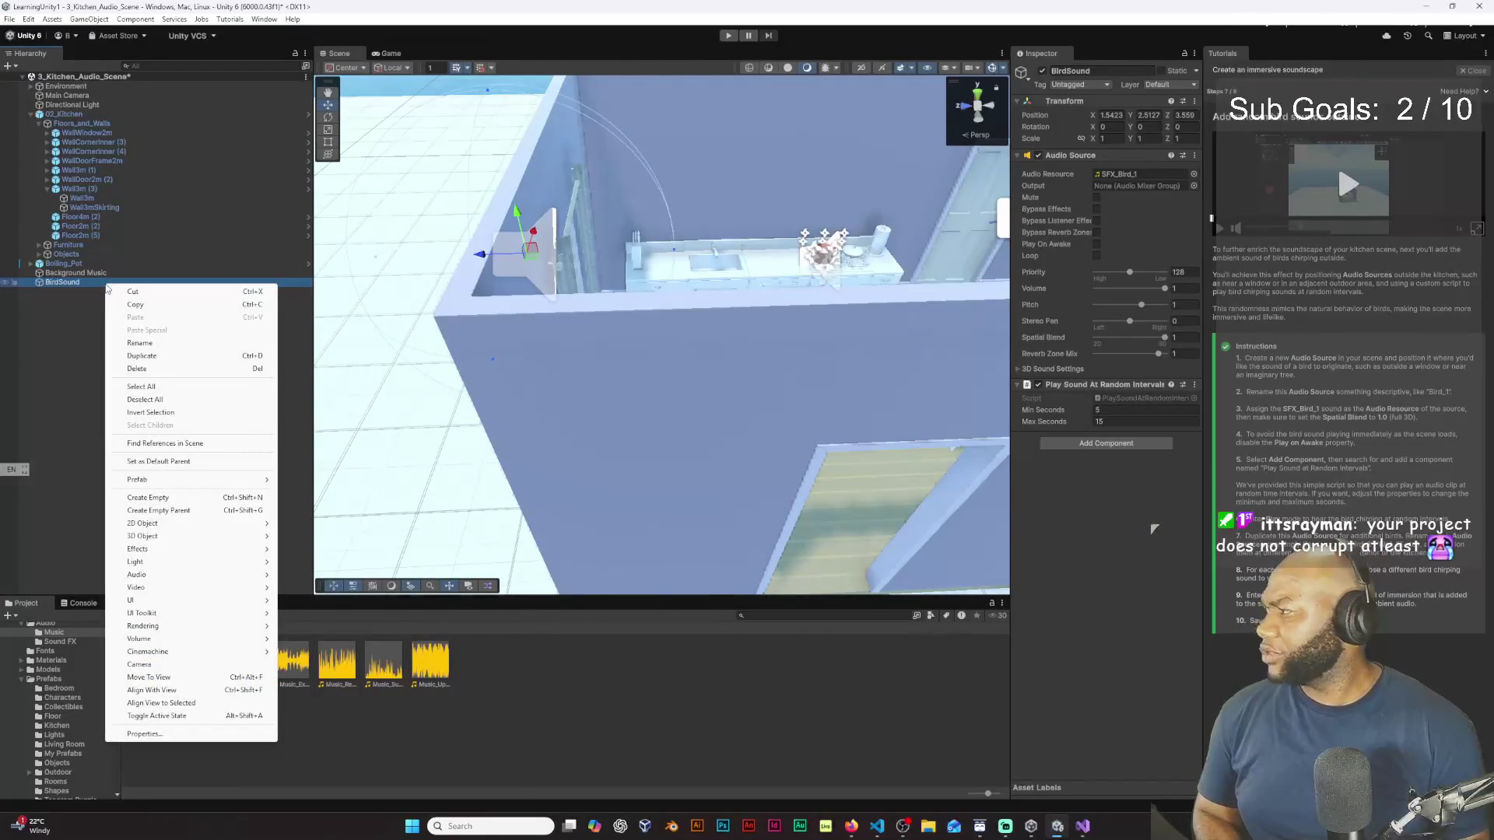
# Step: Duplicate BirdSound twice, placing BirdSound (1) and BirdSound (2) further along the wall
pyautogui.click(67, 283)
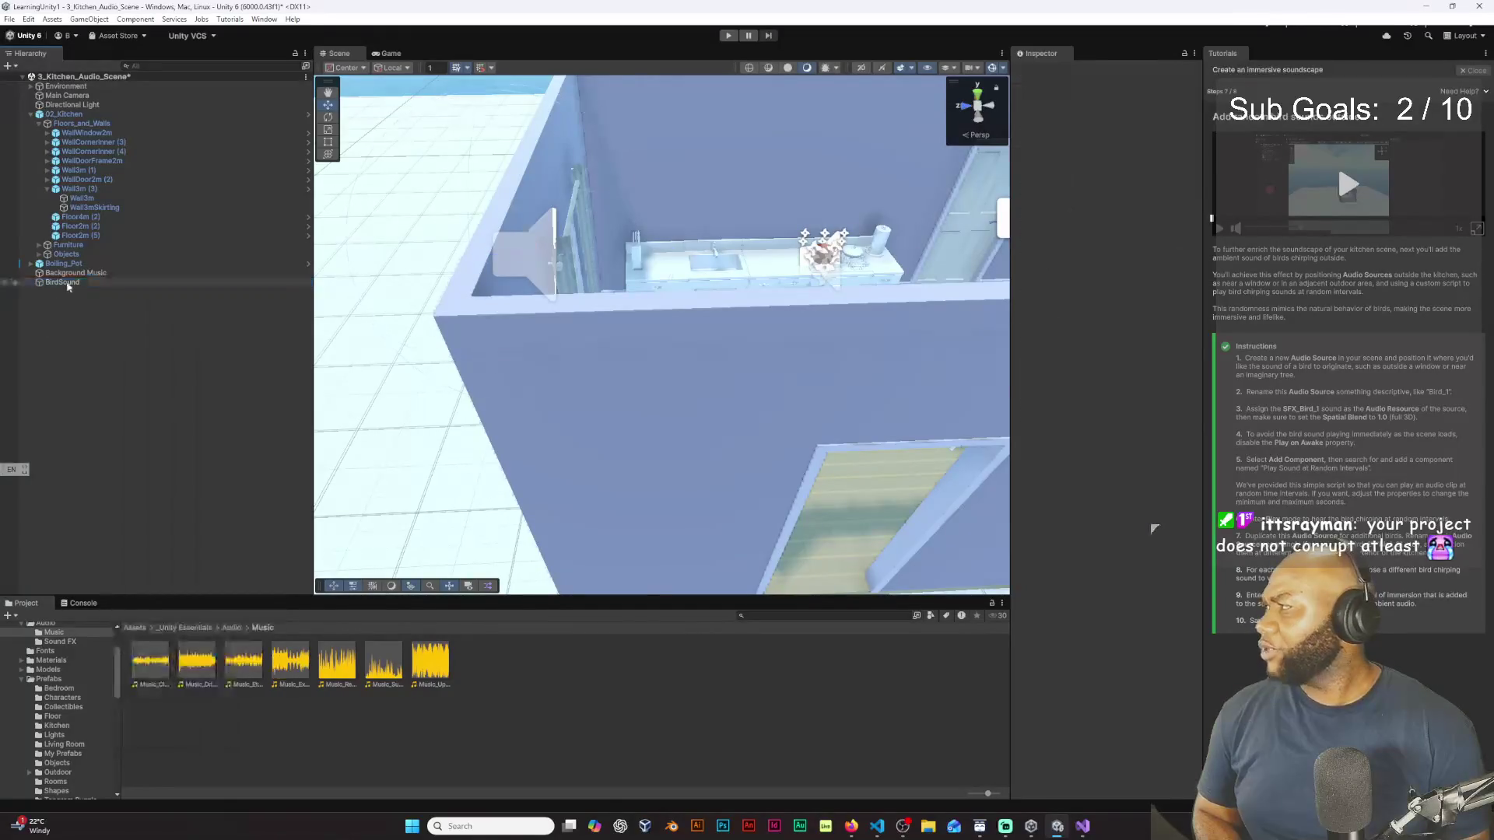
pyautogui.hotkey('ctrl', 'd')
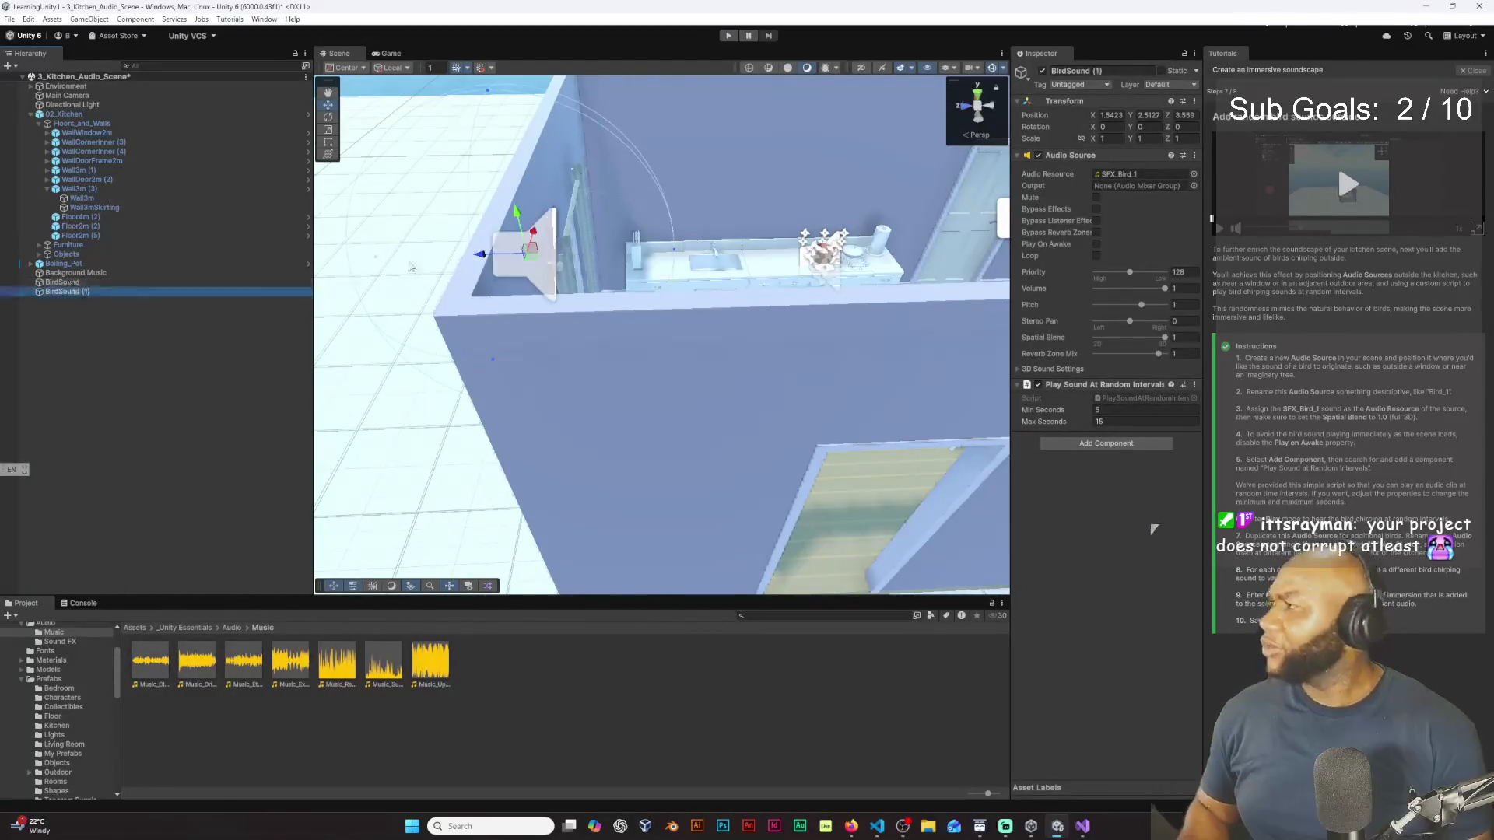
pyautogui.moveTo(518, 220); pyautogui.dragTo(540, 168)
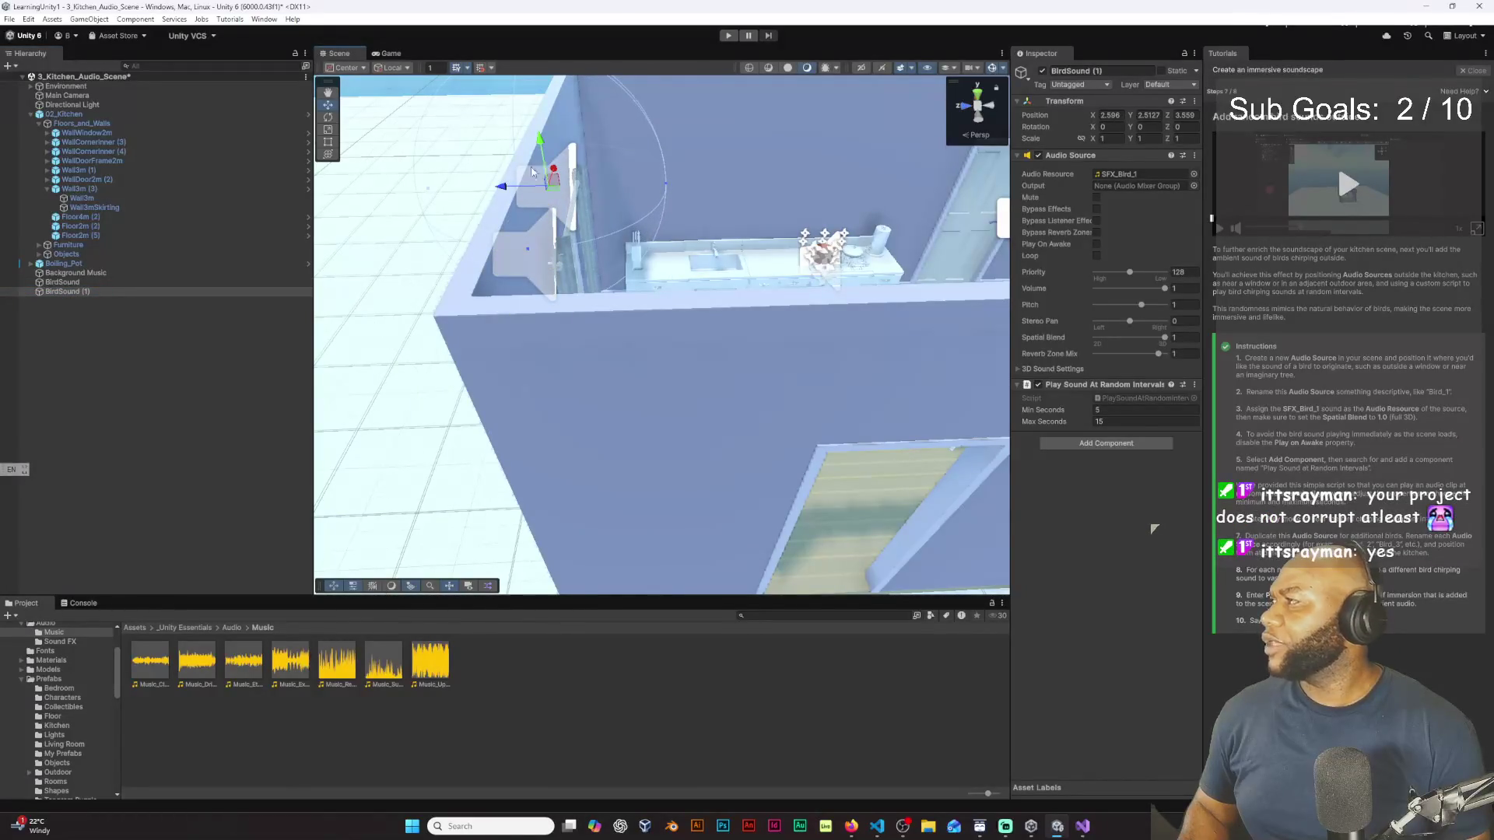
pyautogui.hotkey('ctrl', 'd')
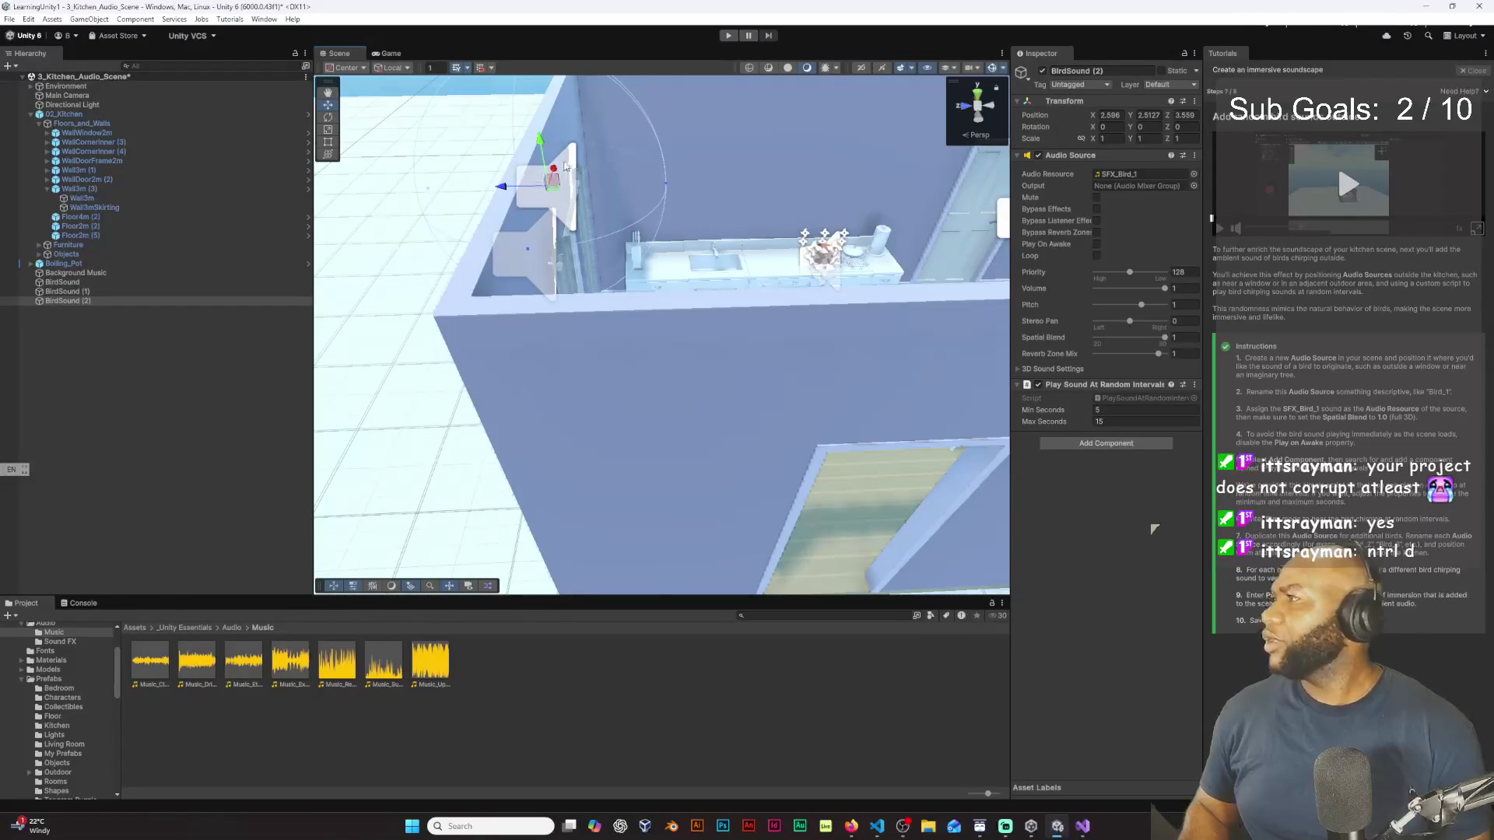
pyautogui.moveTo(554, 178); pyautogui.dragTo(557, 111)
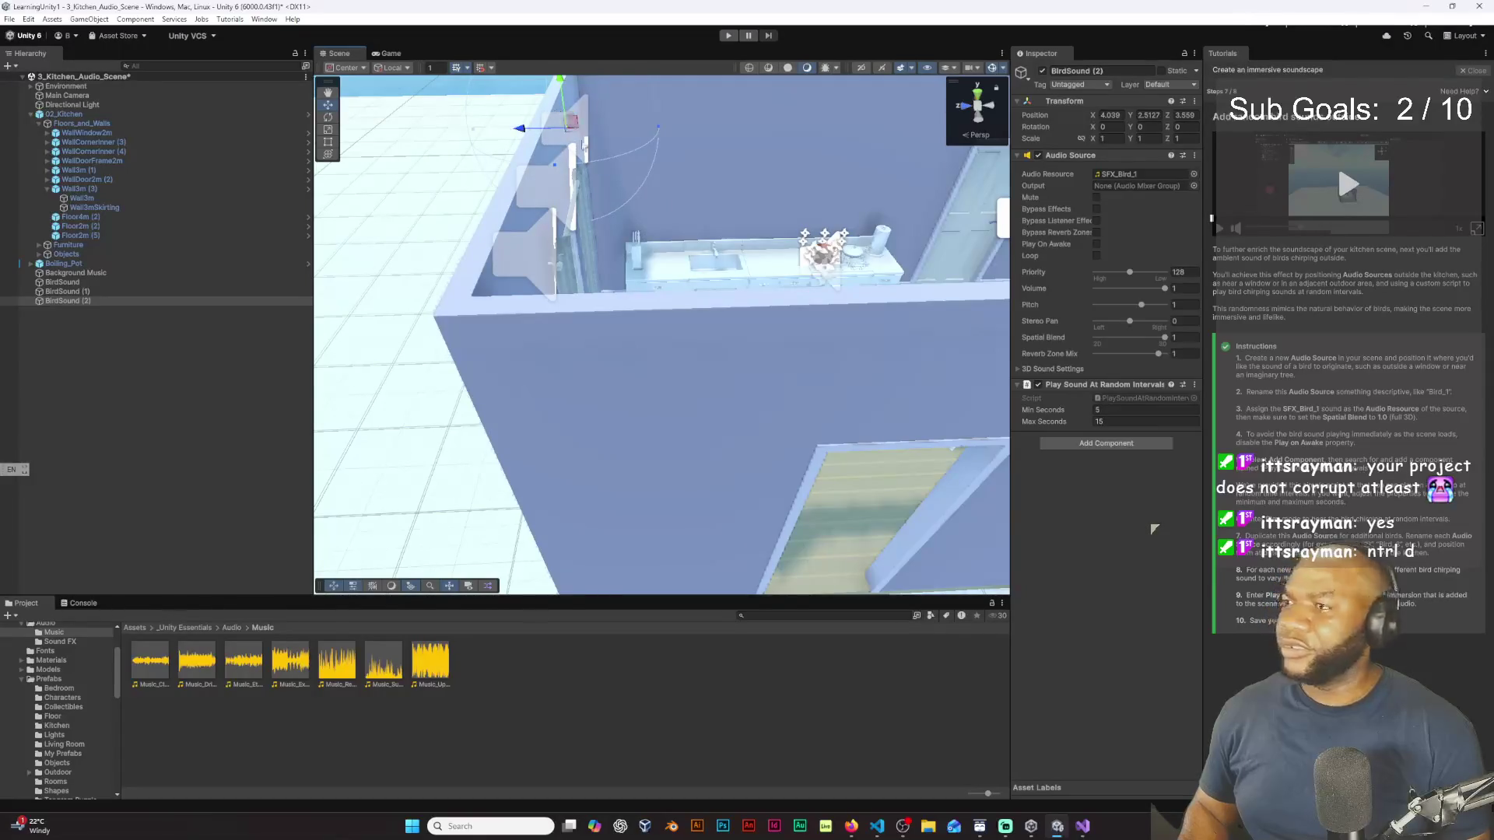
# Step: Rename BirdSound (1) to BirdSound2
pyautogui.rightClick(101, 292)
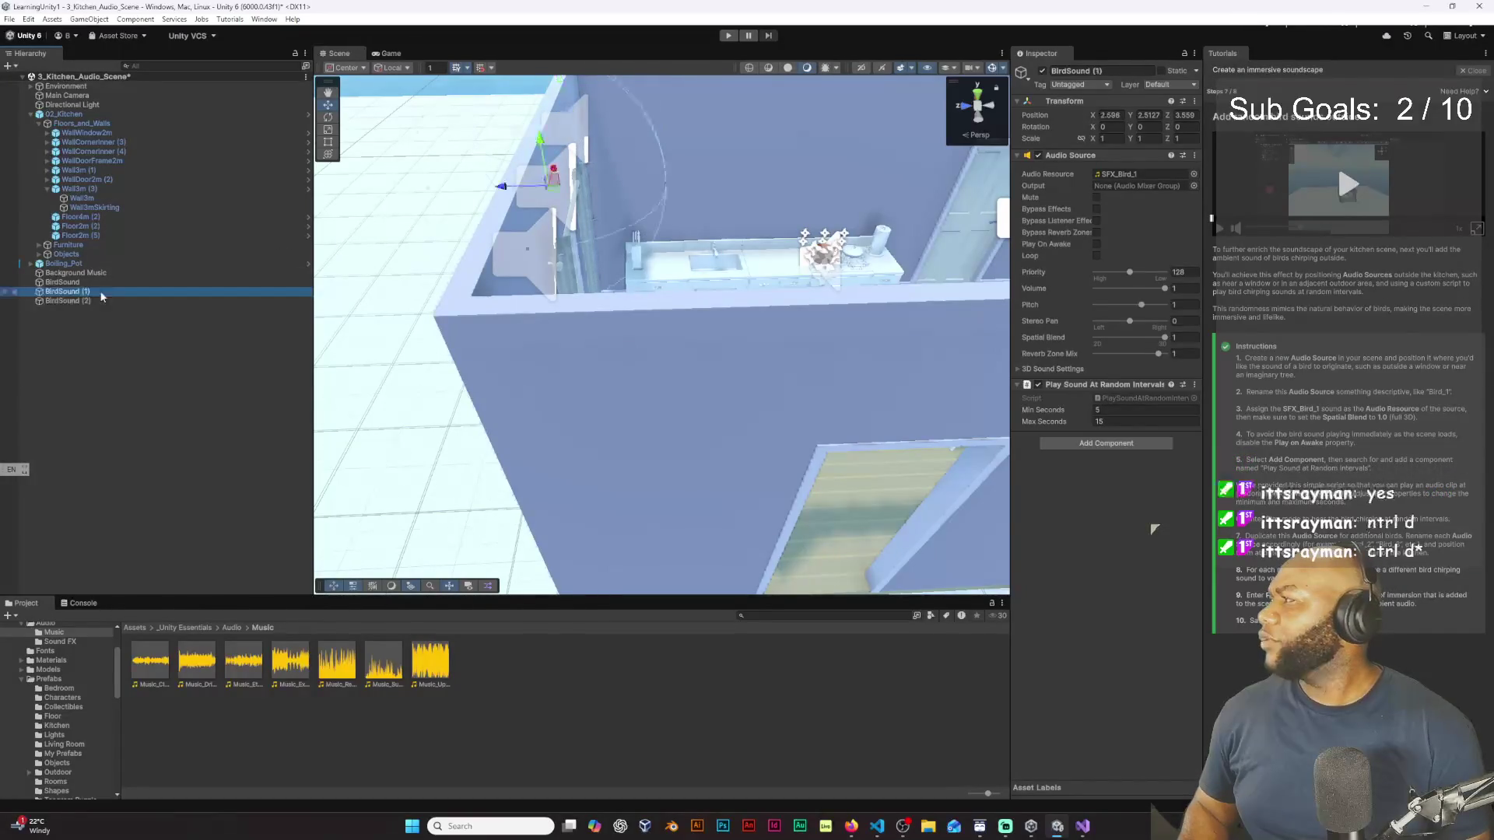
pyautogui.click(150, 351)
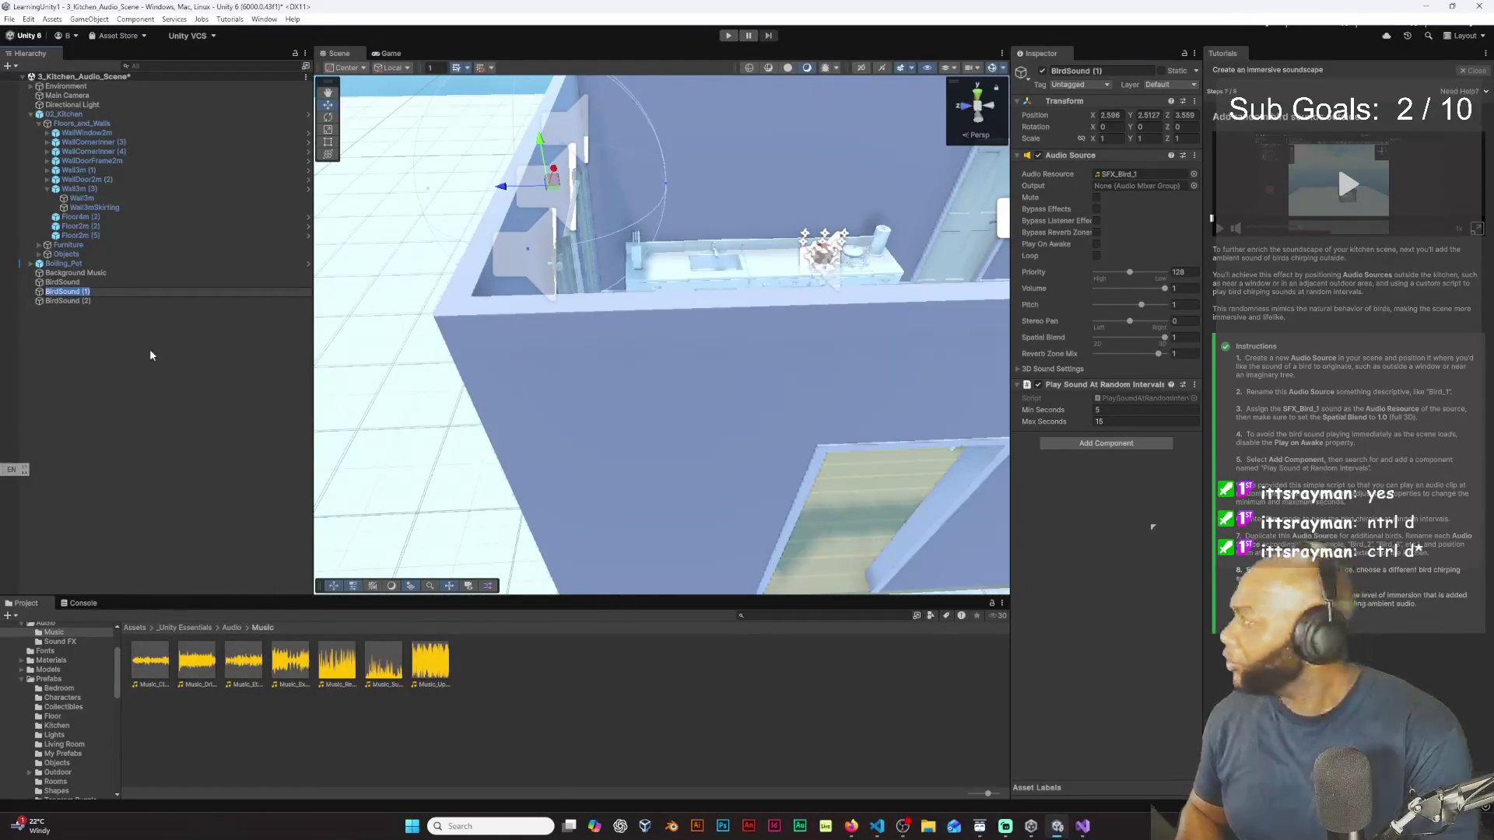
pyautogui.press('Right')
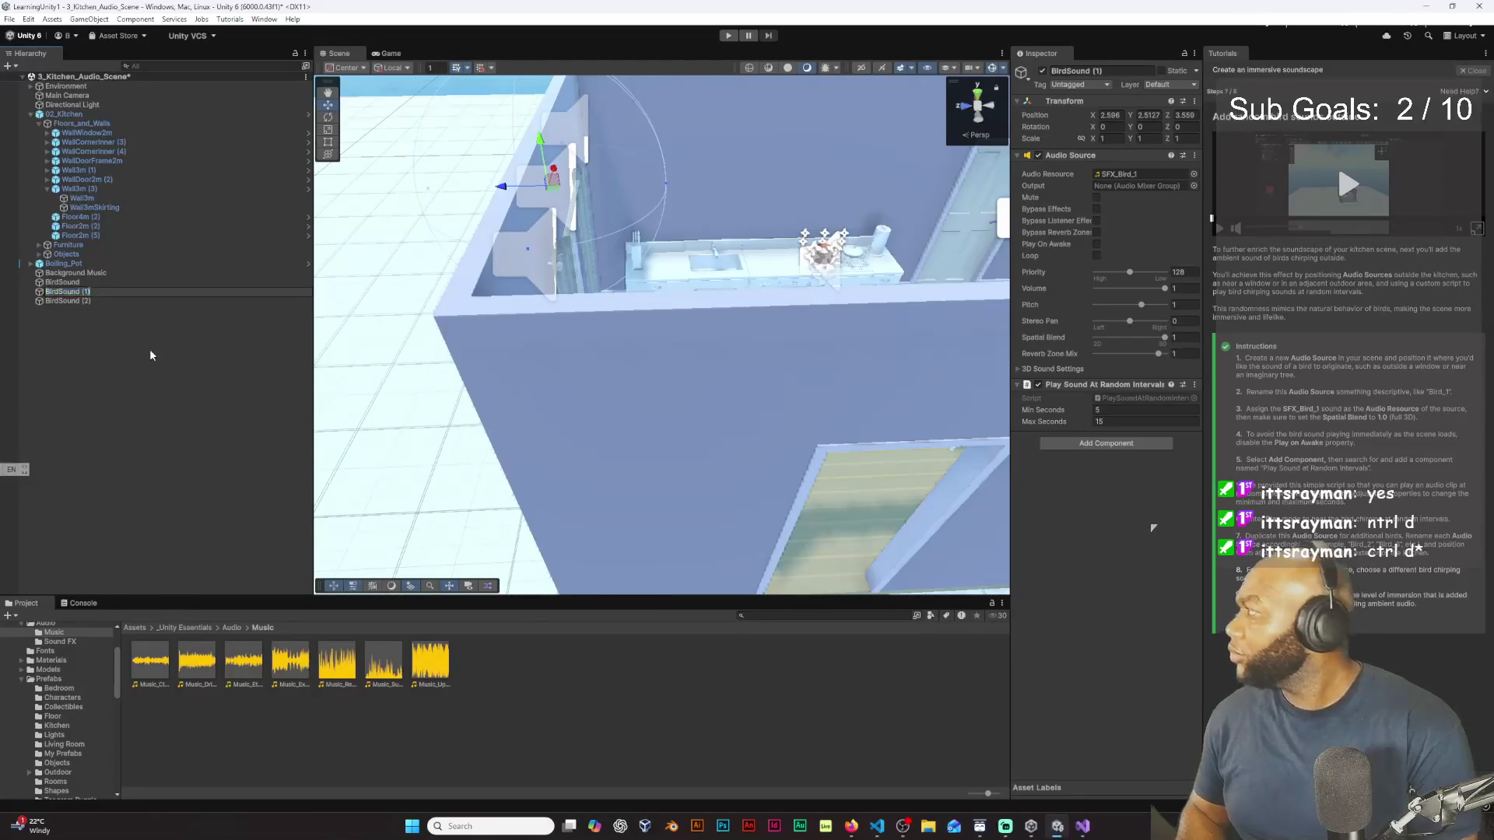
pyautogui.press('BackSpace')
pyautogui.press('BackSpace')
pyautogui.press('BackSpace')
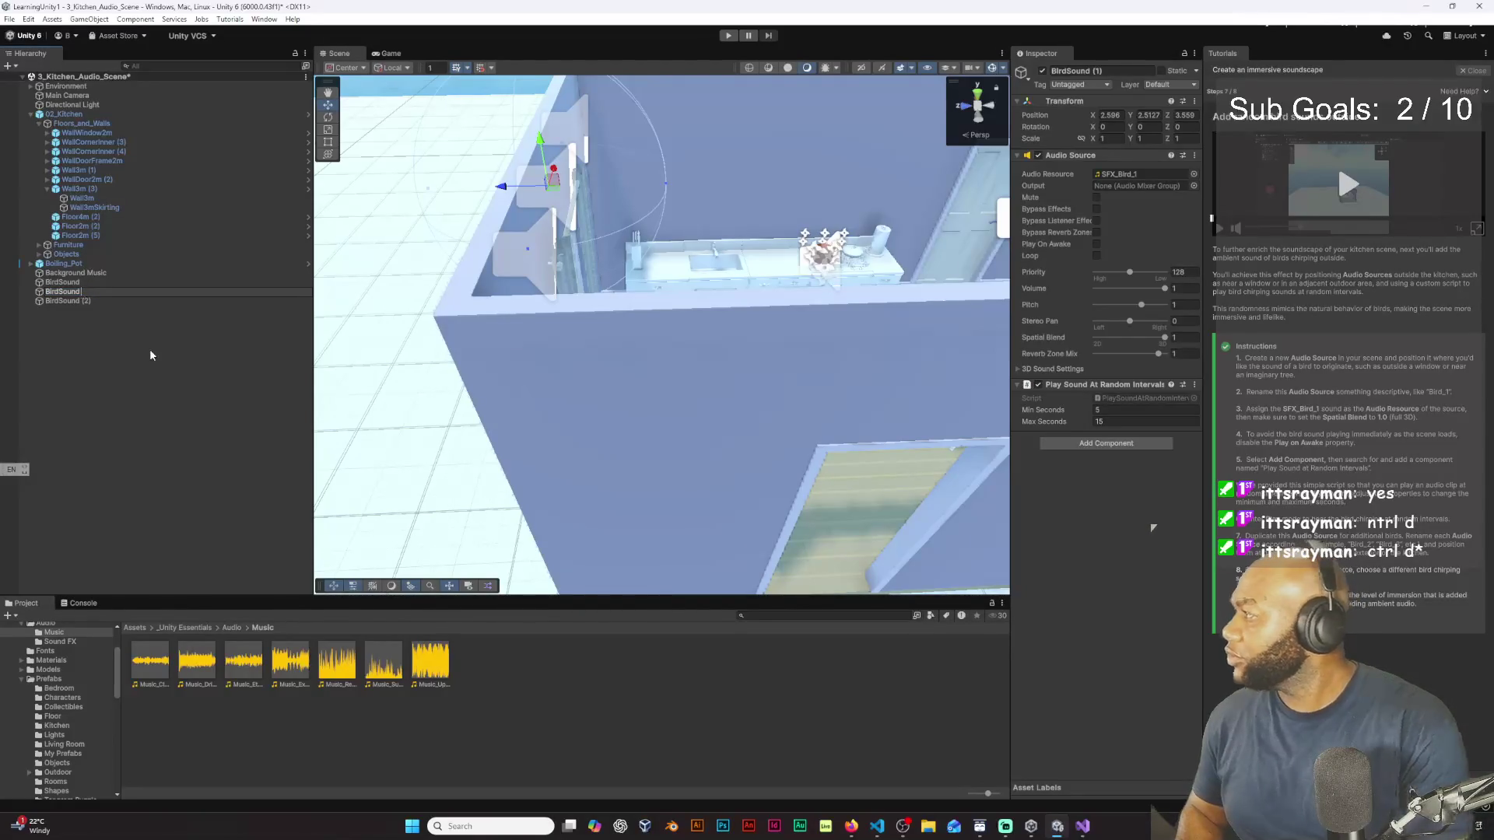
pyautogui.write('2')
pyautogui.rightClick(129, 302)
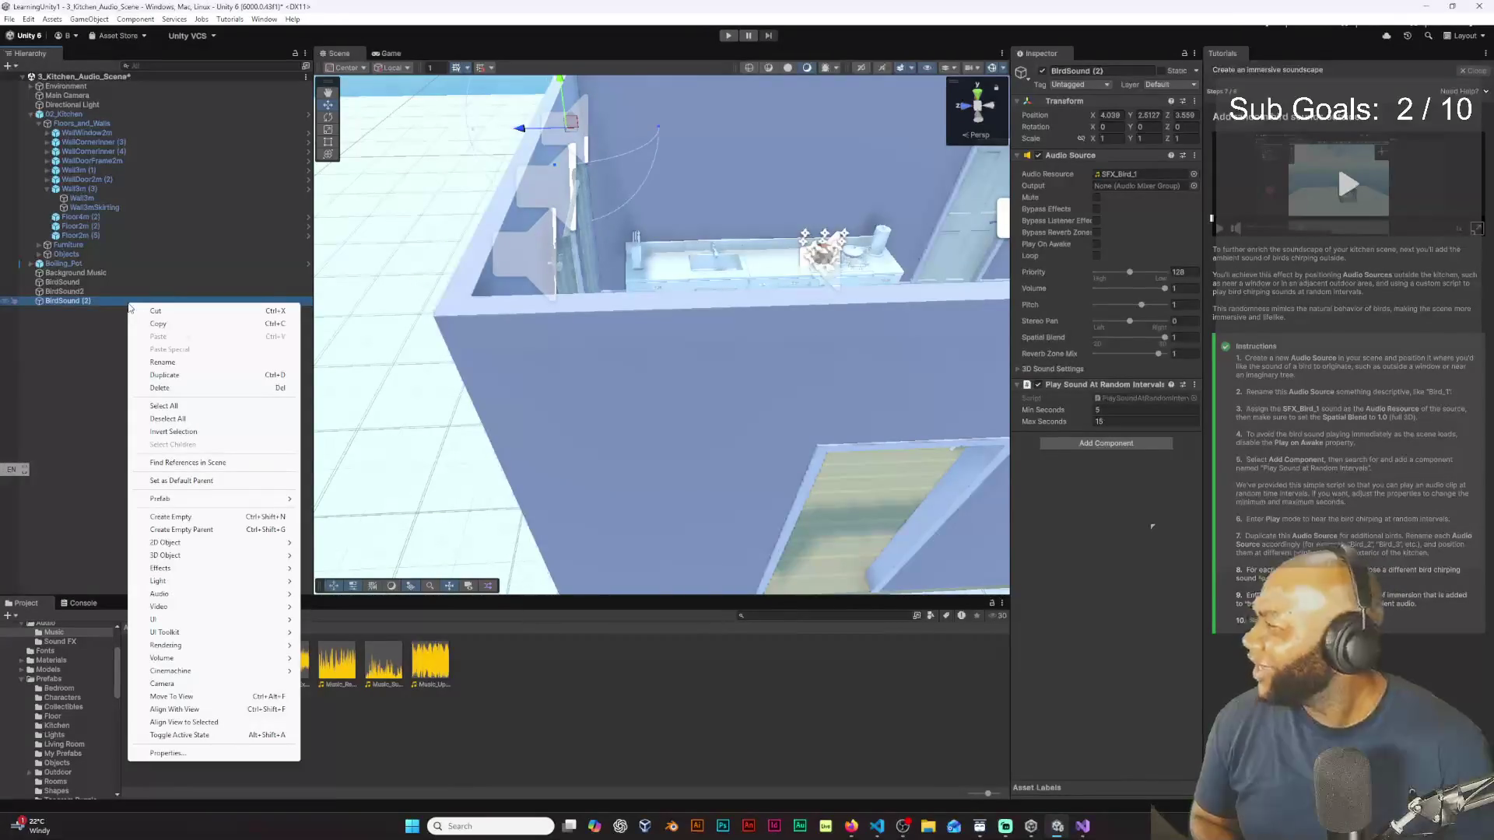
# Step: Rename BirdSound (2) to BirdSound3 by replacing the (2) suffix with 3
pyautogui.click(162, 362)
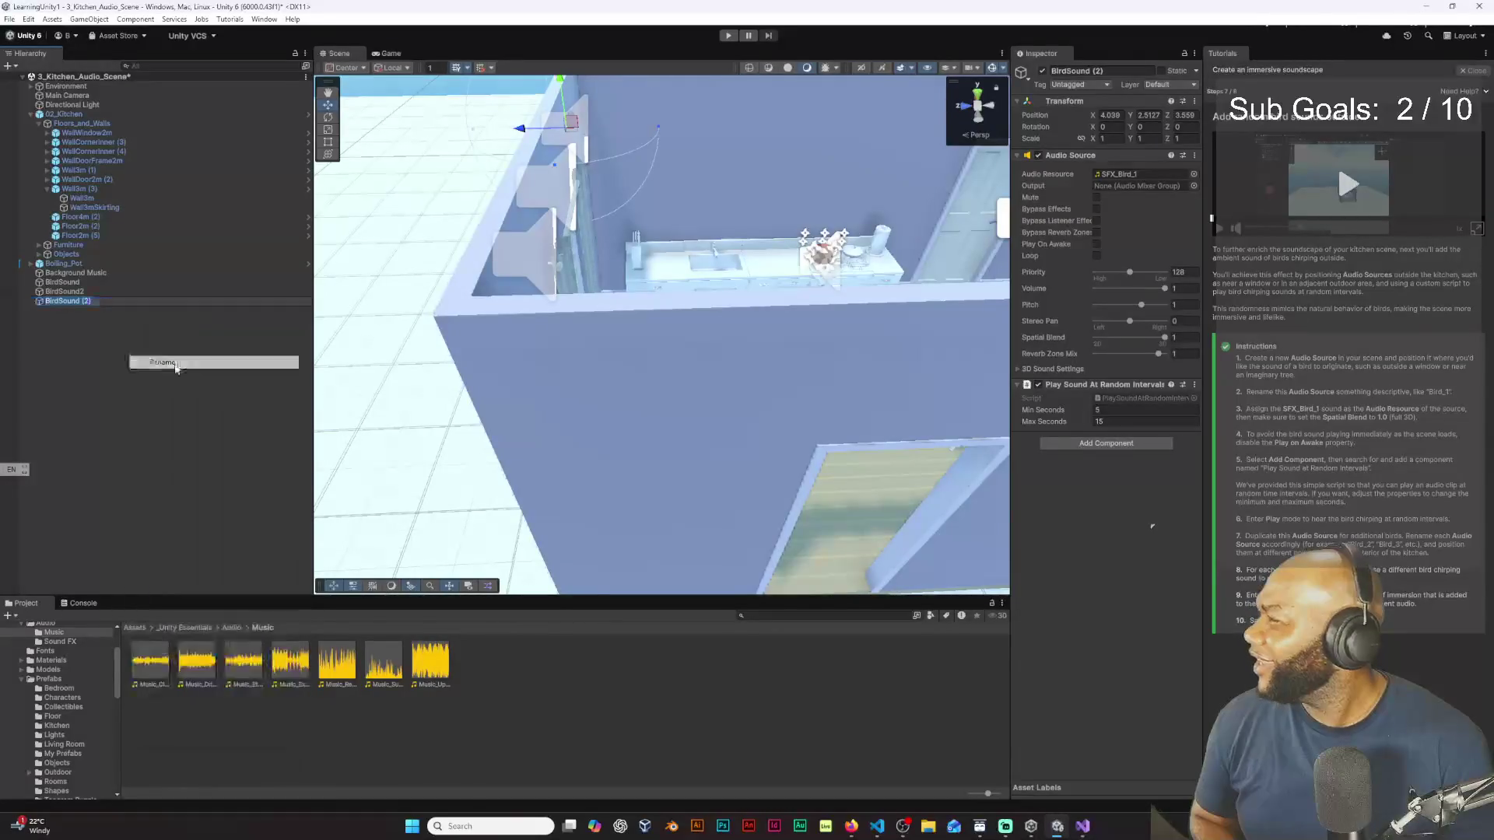
pyautogui.press('End')
pyautogui.press('BackSpace')
pyautogui.press('BackSpace')
pyautogui.press('BackSpace')
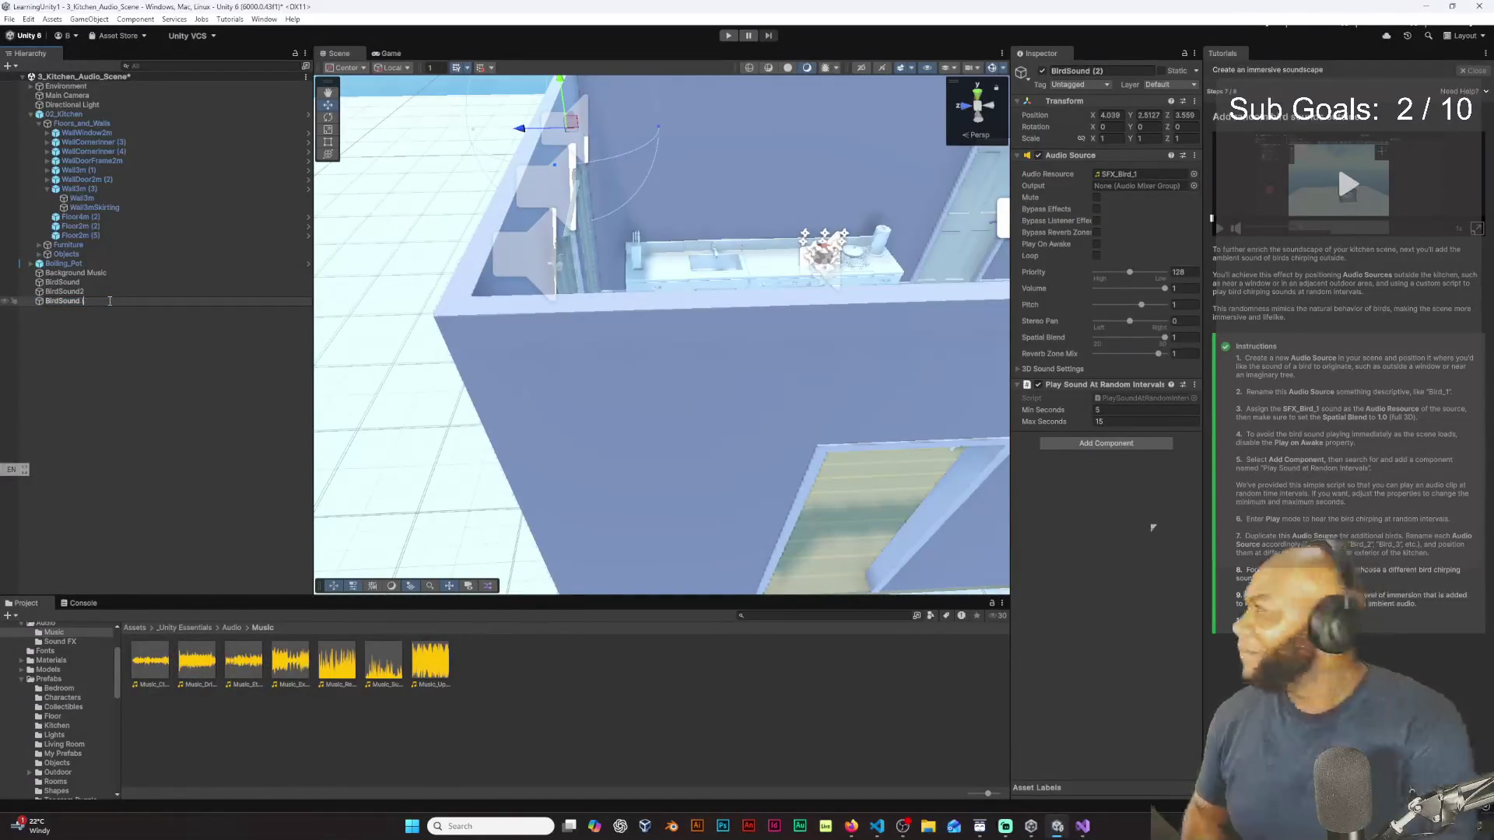
pyautogui.write('3')
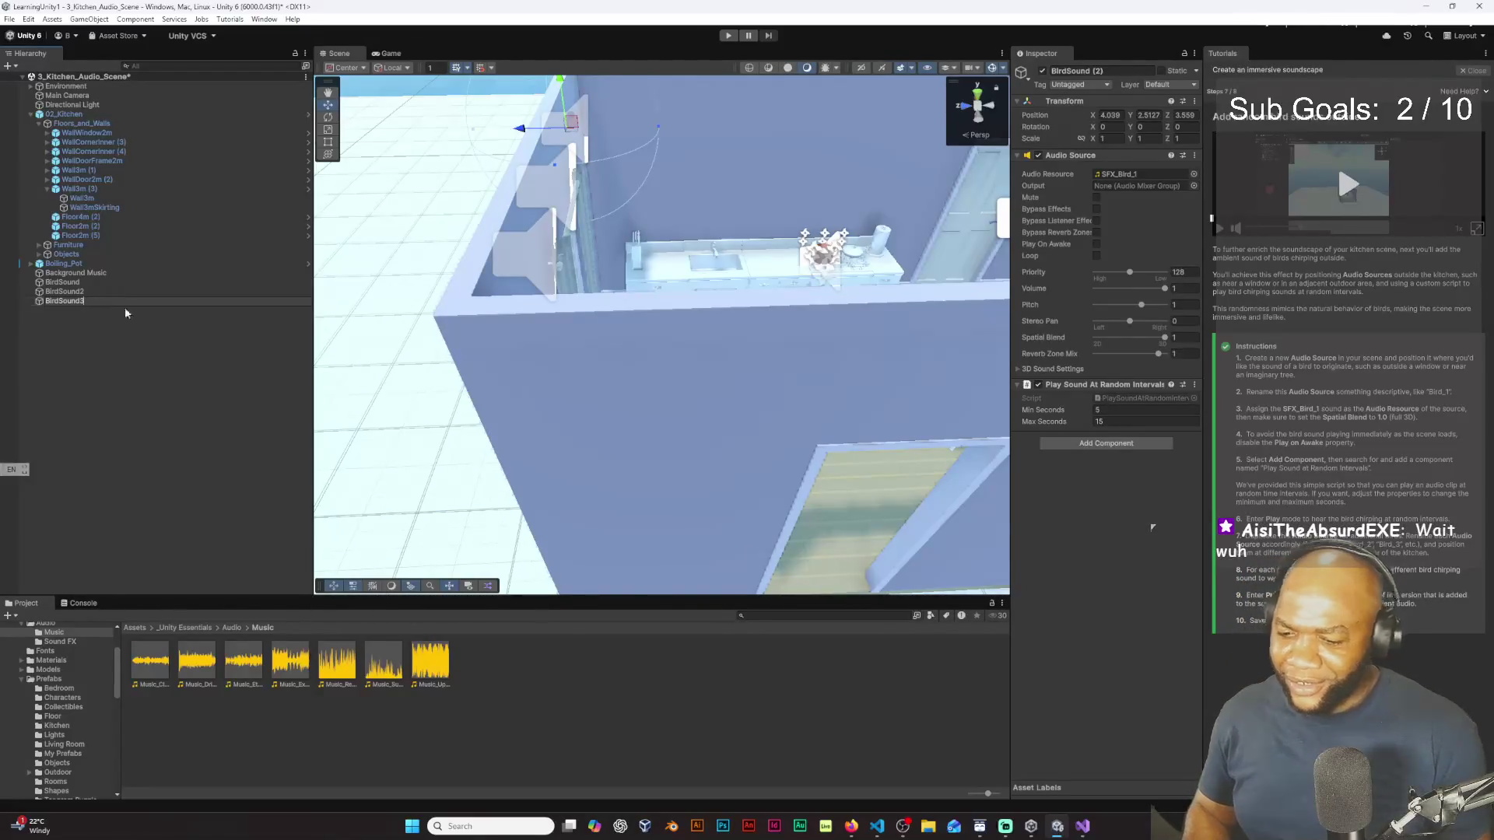
pyautogui.click(134, 312)
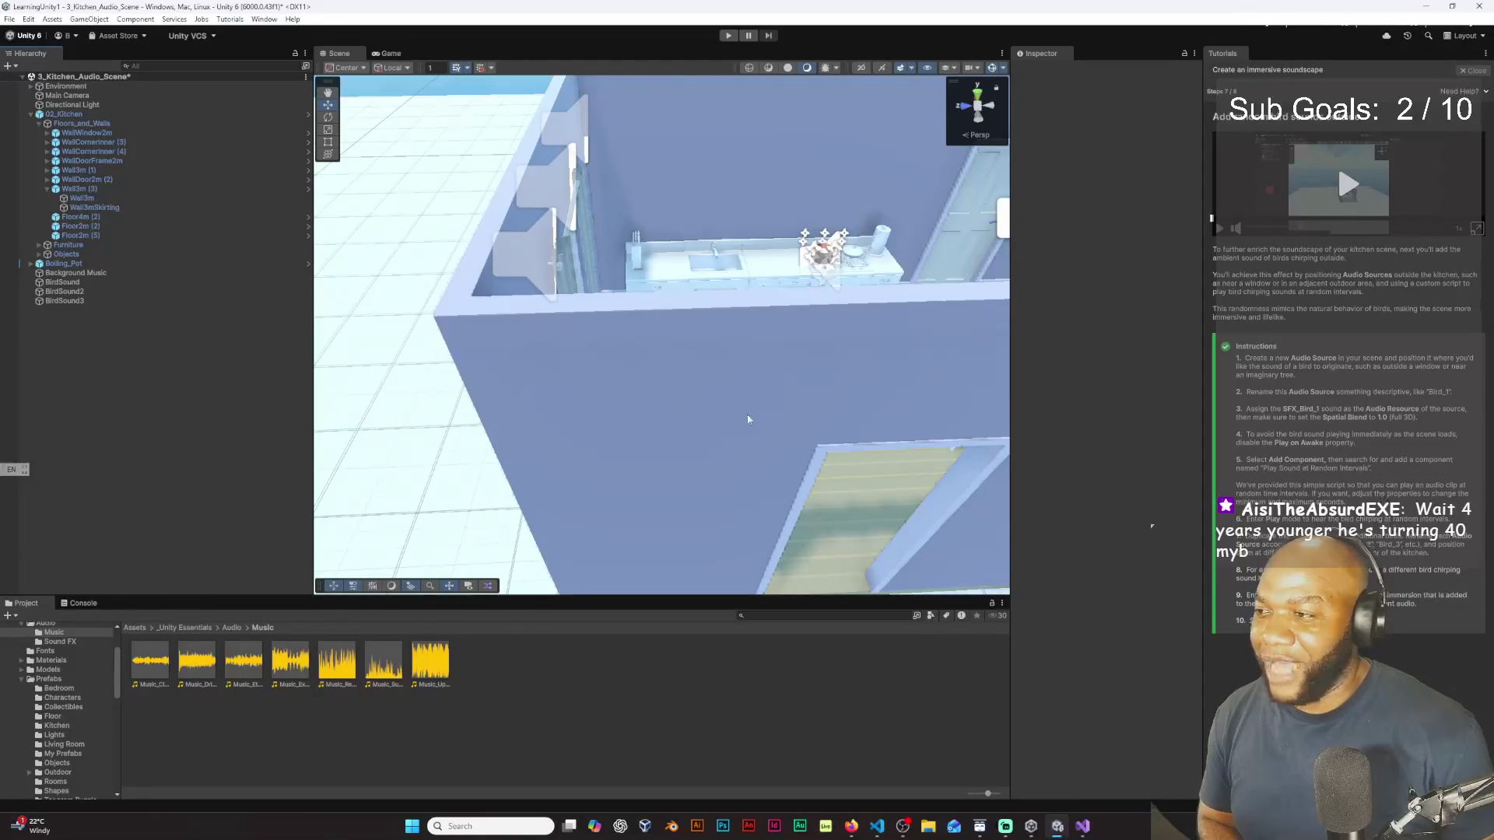
pyautogui.click(103, 291)
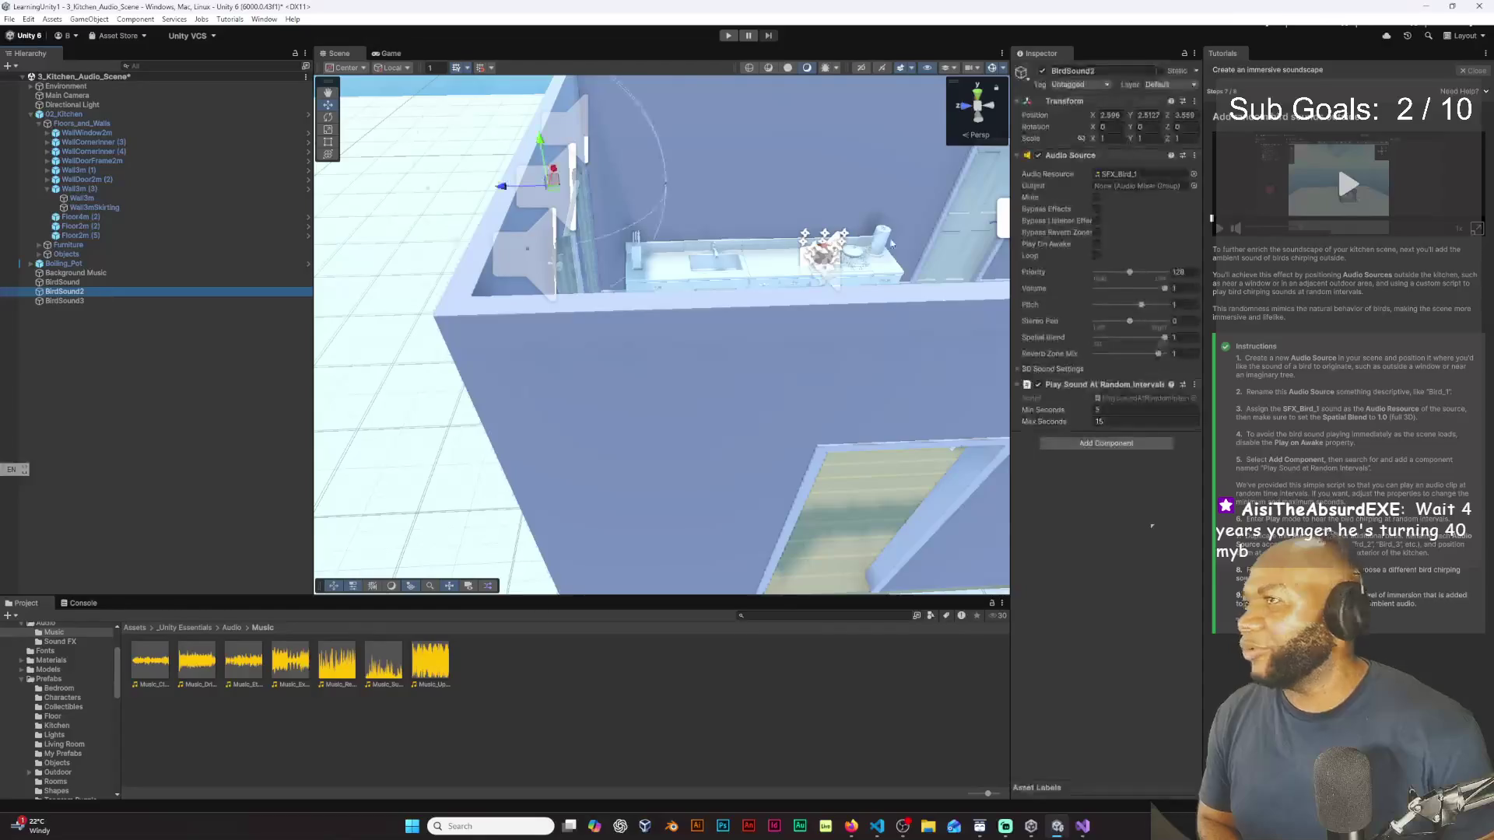
# Step: Assign SFX_Bird_2 to BirdSound2 and SFX_Bird_3 to BirdSound3 through the audio clip picker
pyautogui.click(1195, 174)
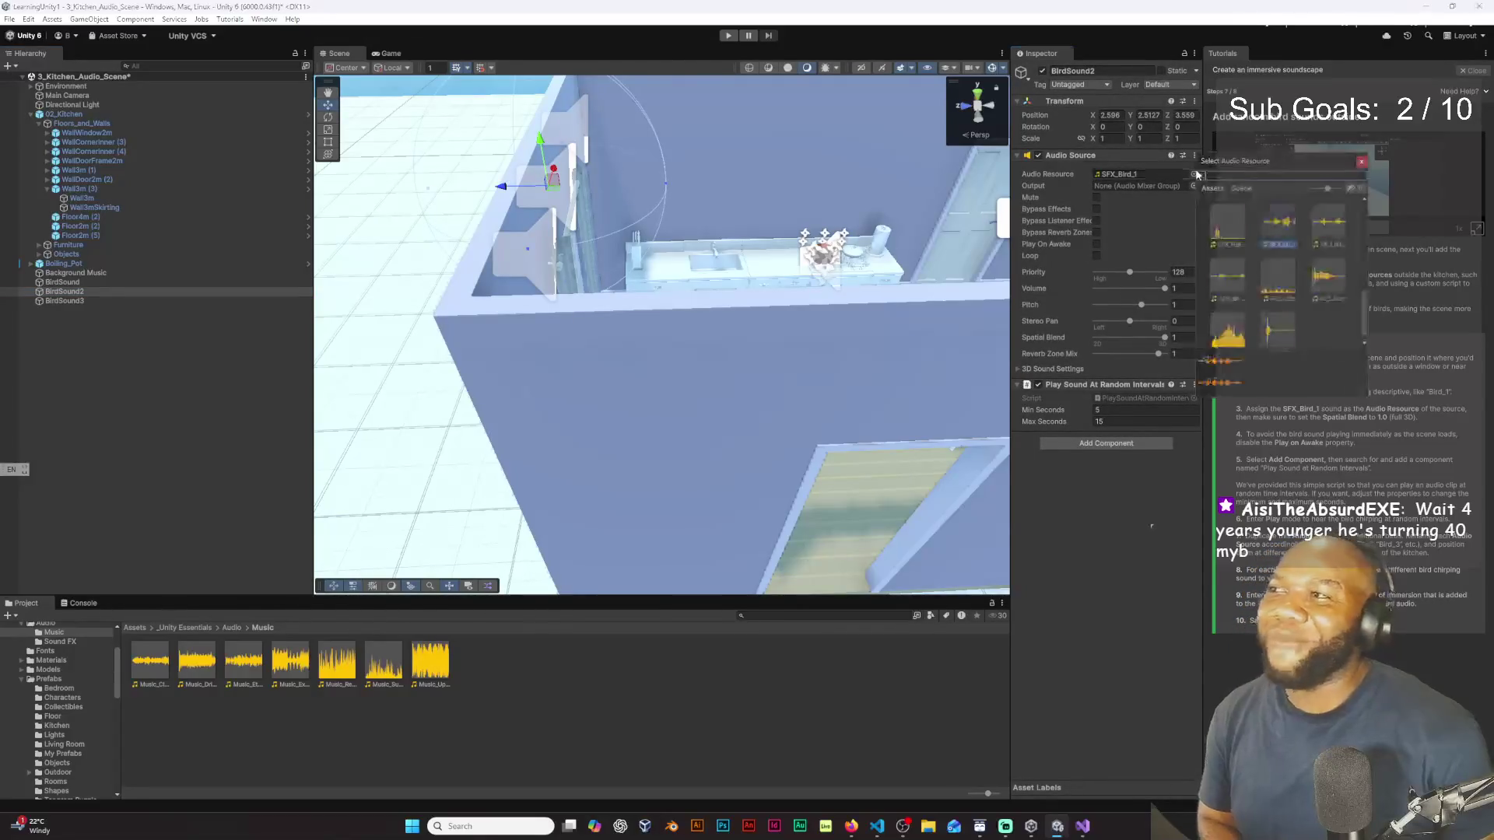
pyautogui.doubleClick(1331, 233)
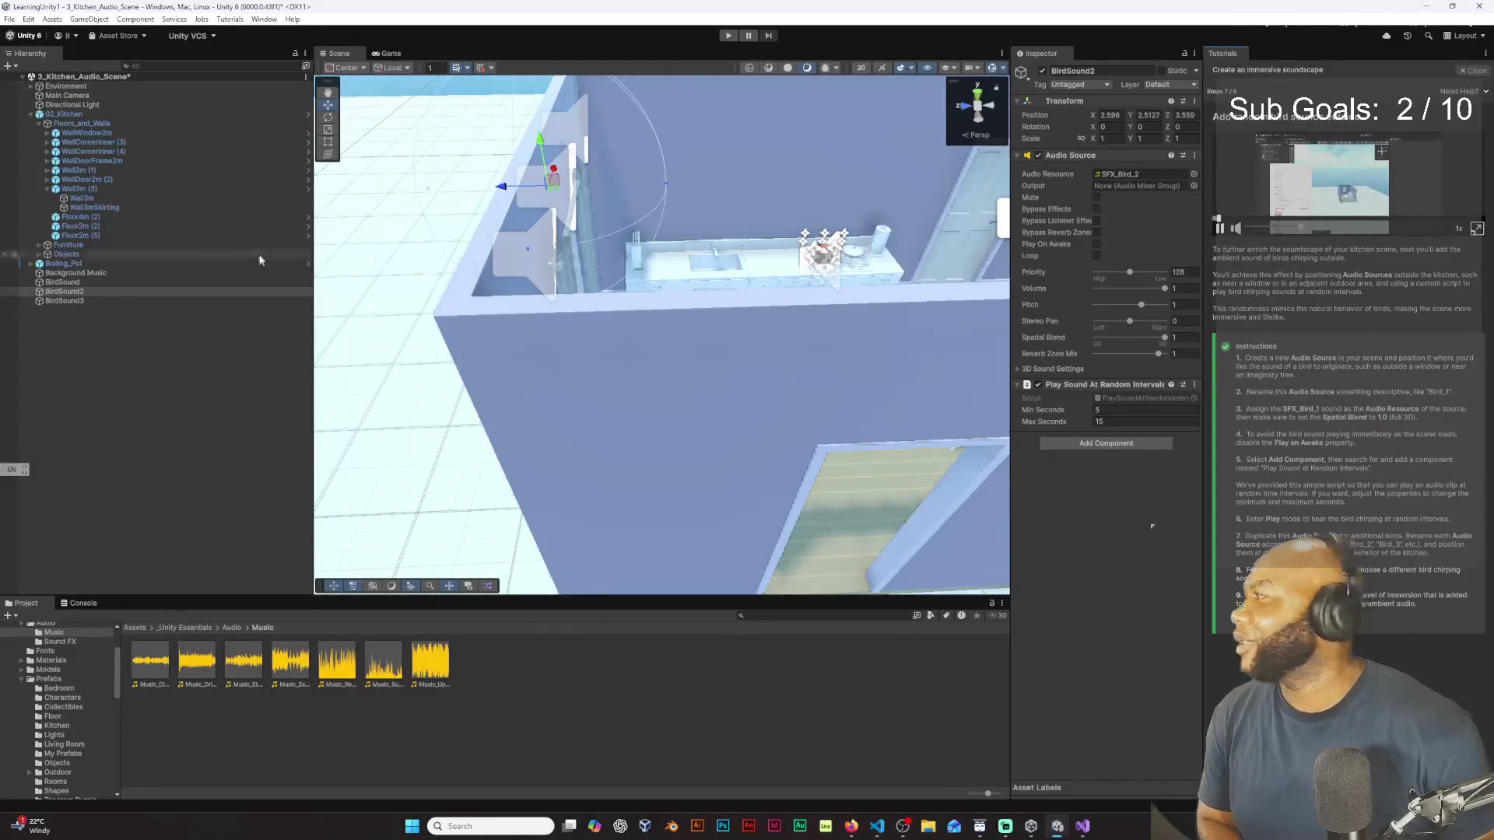
pyautogui.click(106, 301)
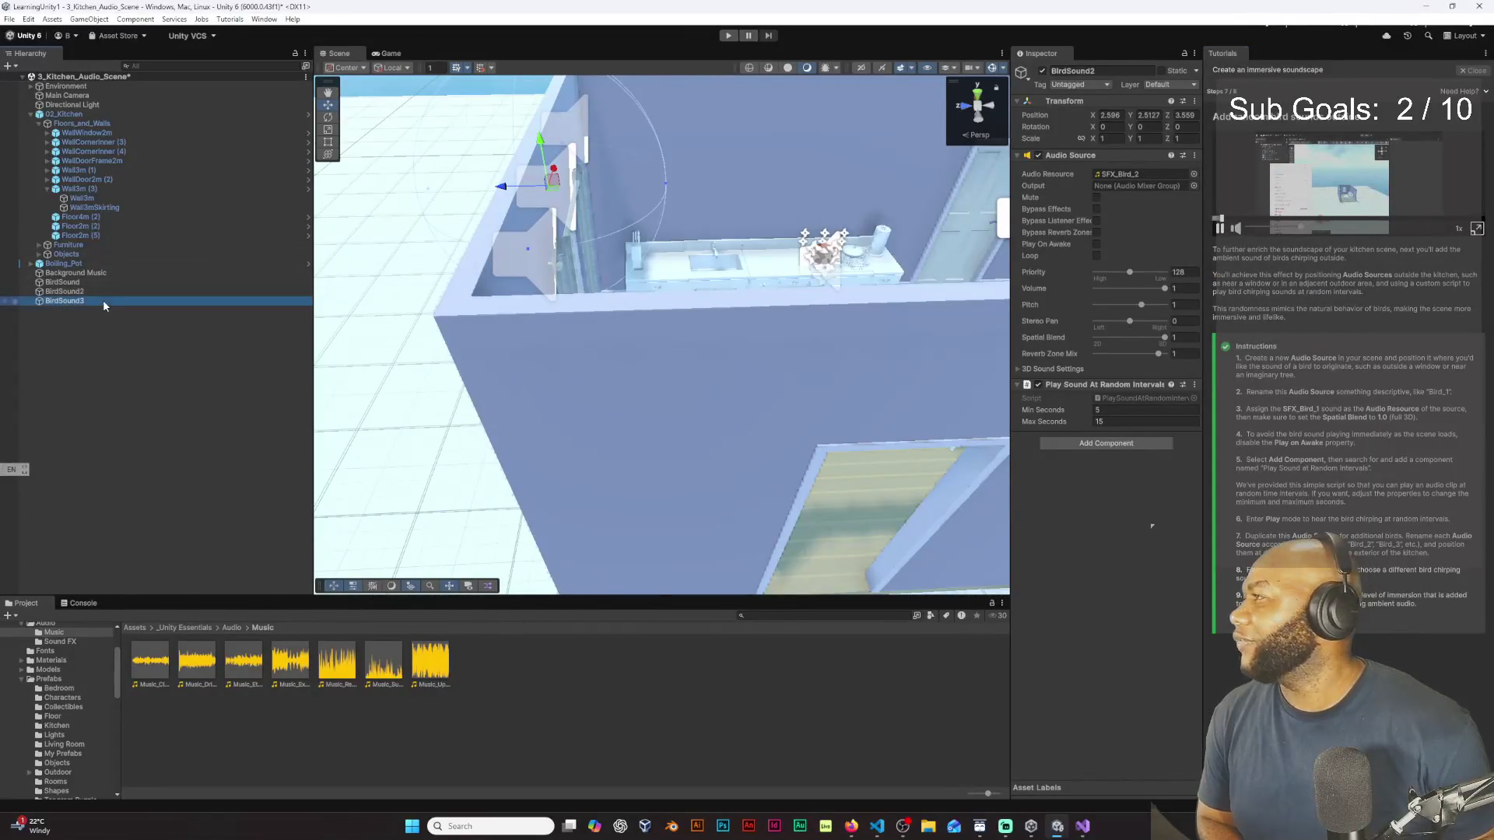
pyautogui.click(1194, 175)
pyautogui.click(1227, 281)
pyautogui.click(625, 424)
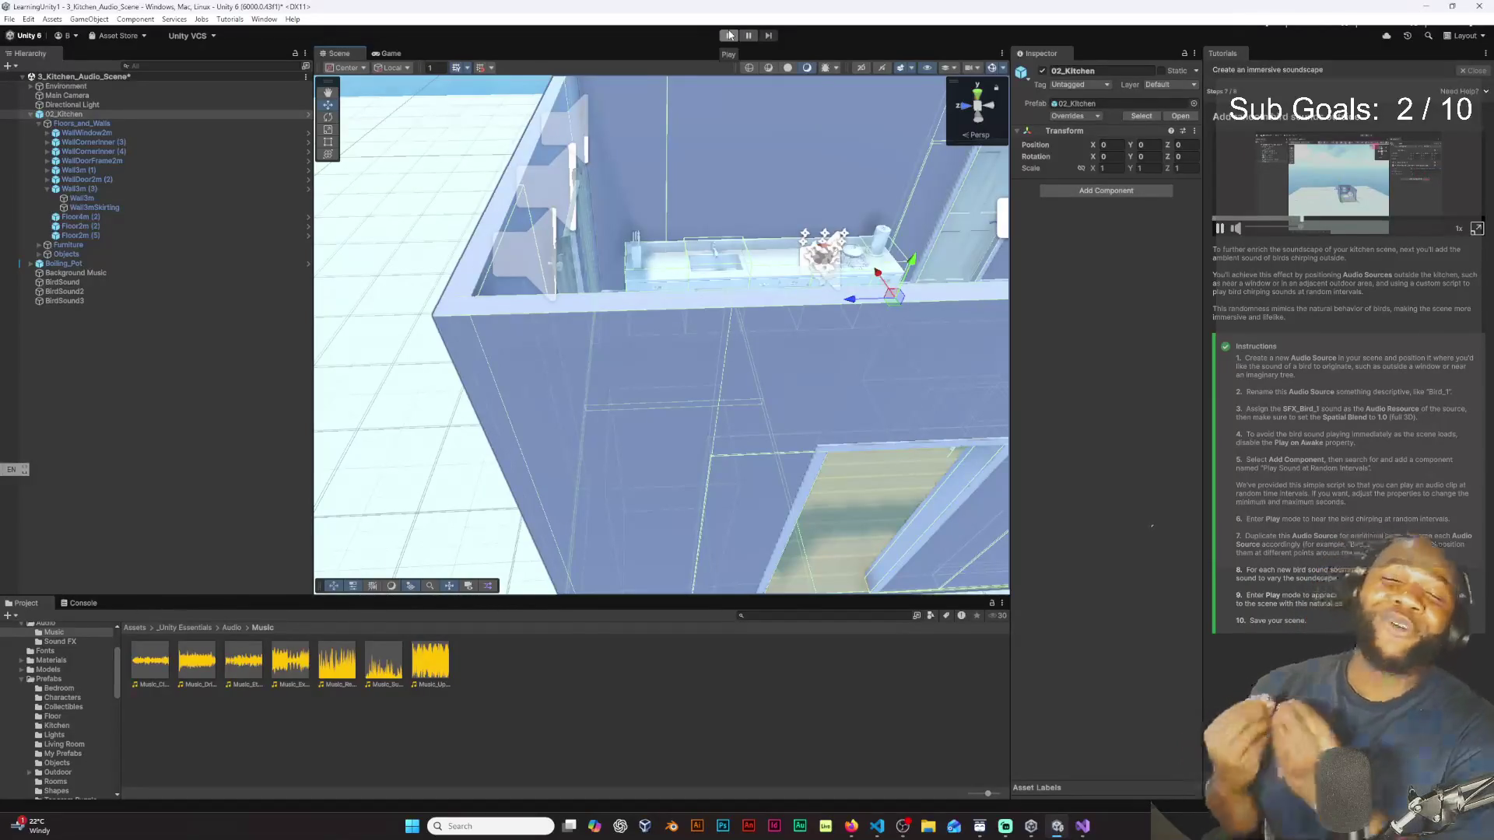
# Step: Play the scene, walk forward and left toward the window to hear the birds, then stop
pyautogui.click(729, 35)
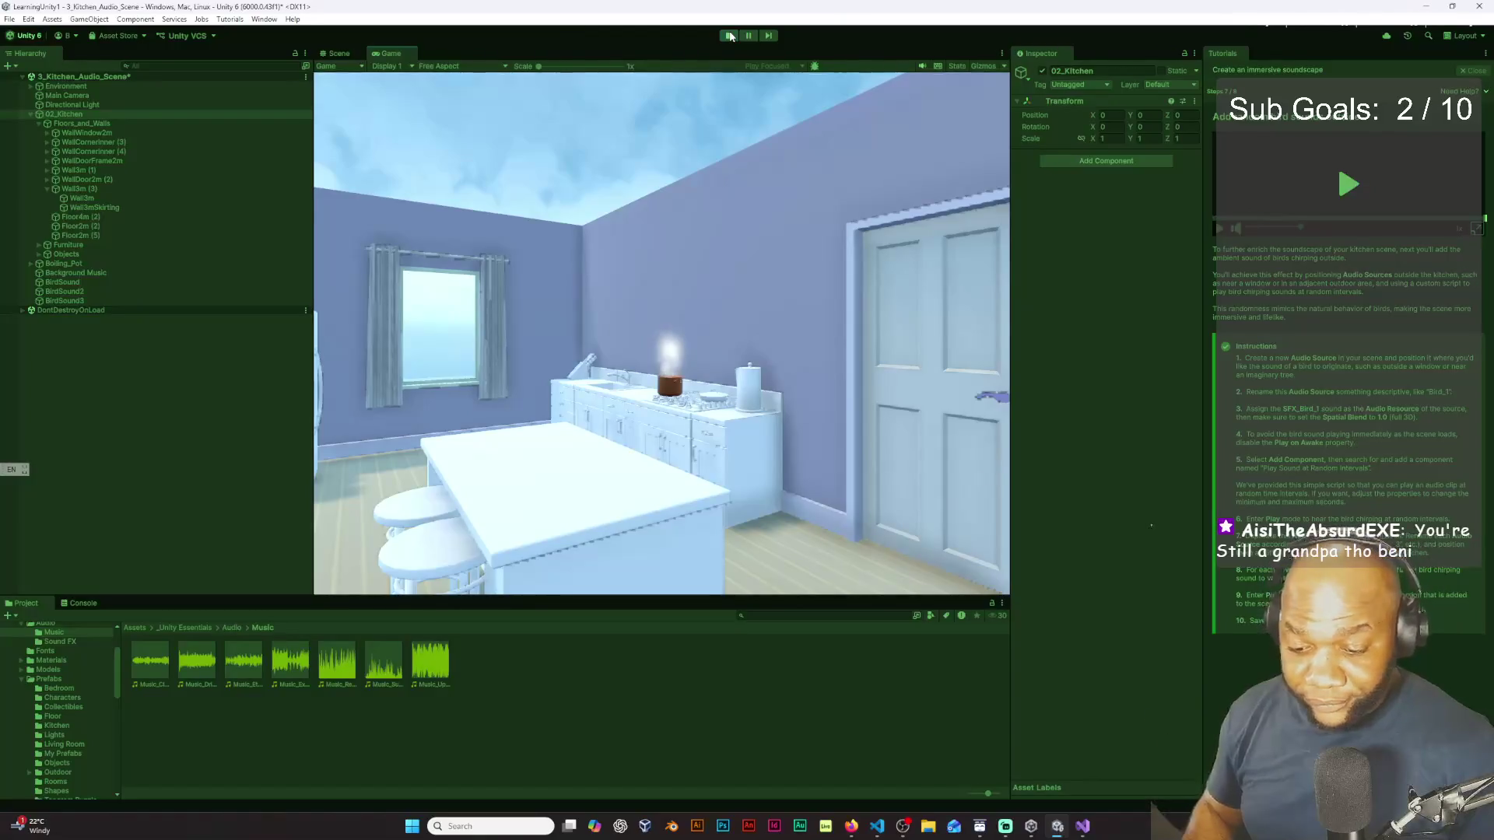
pyautogui.press('w')
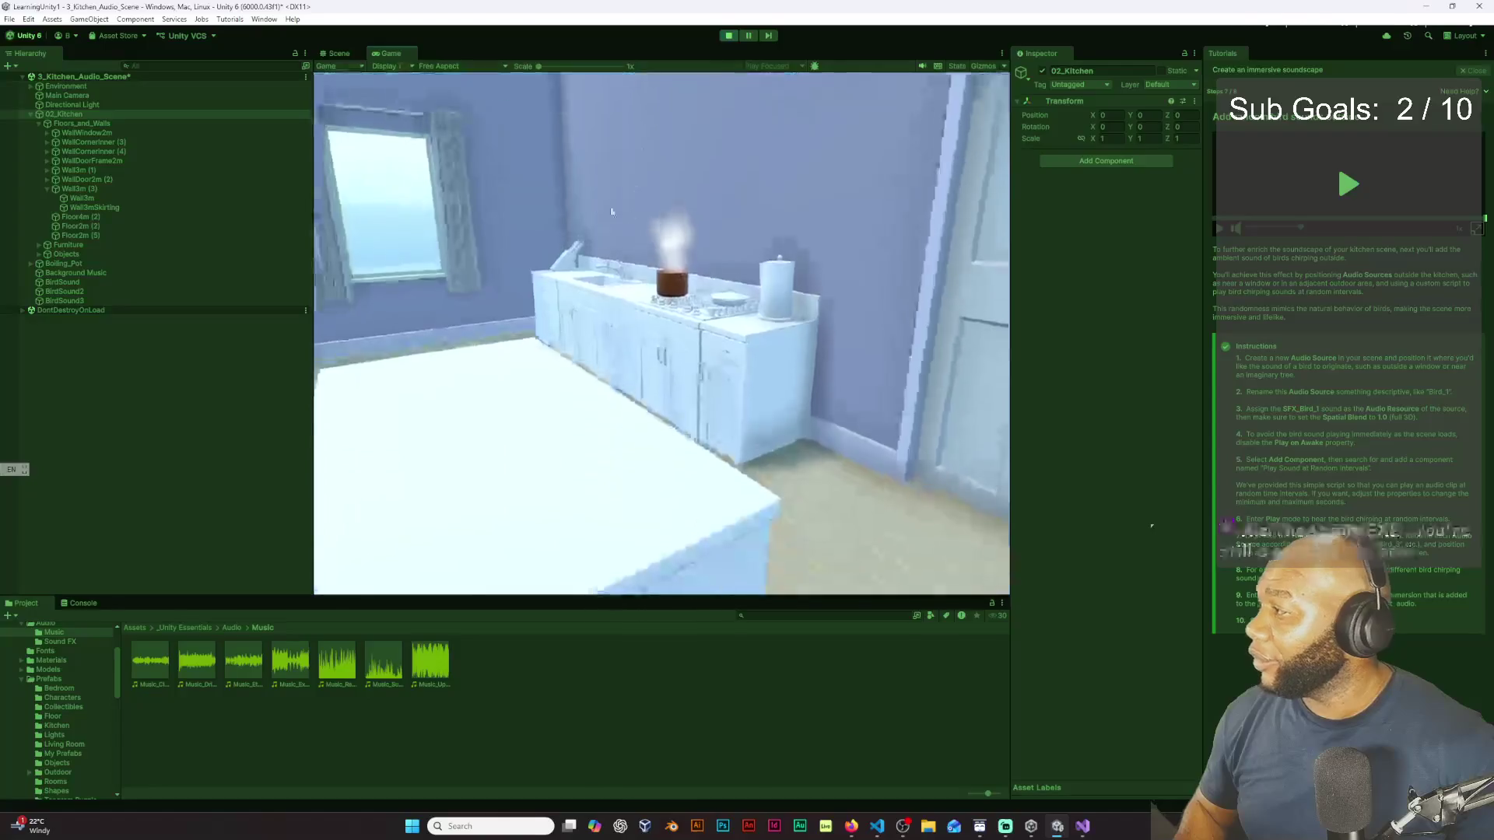
pyautogui.press('w')
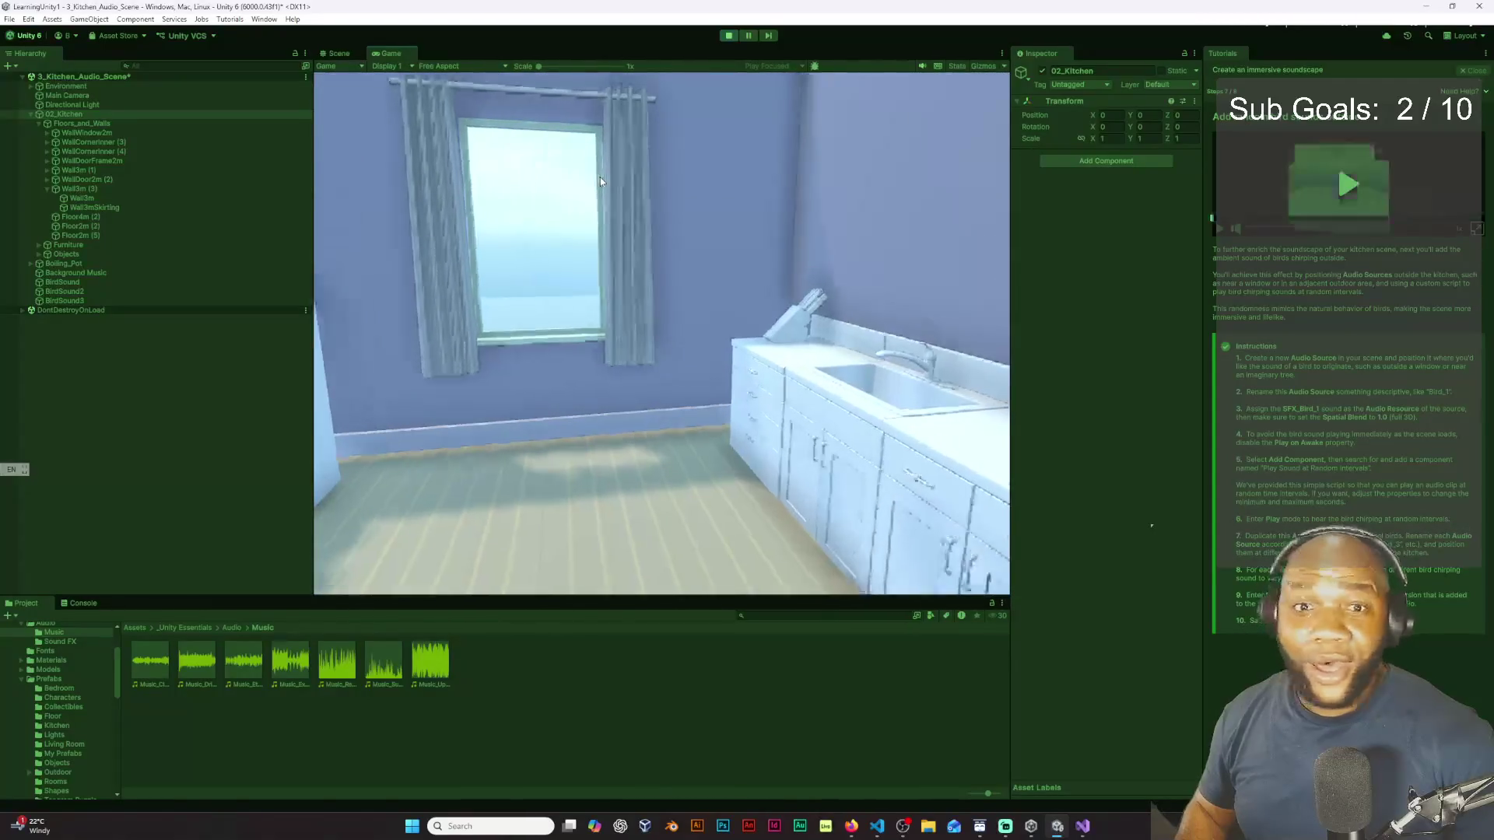
pyautogui.press('a')
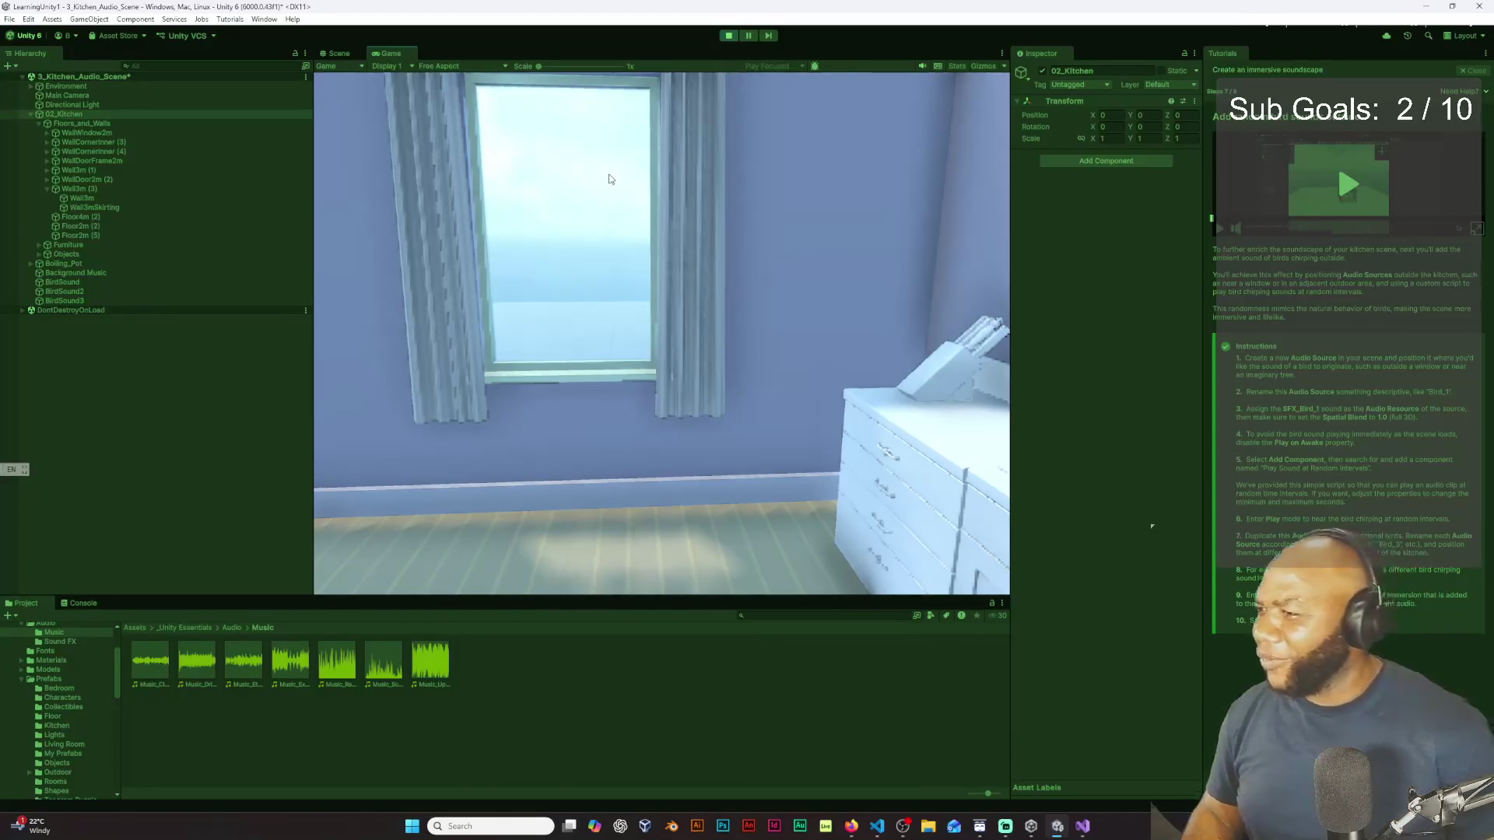
pyautogui.click(729, 36)
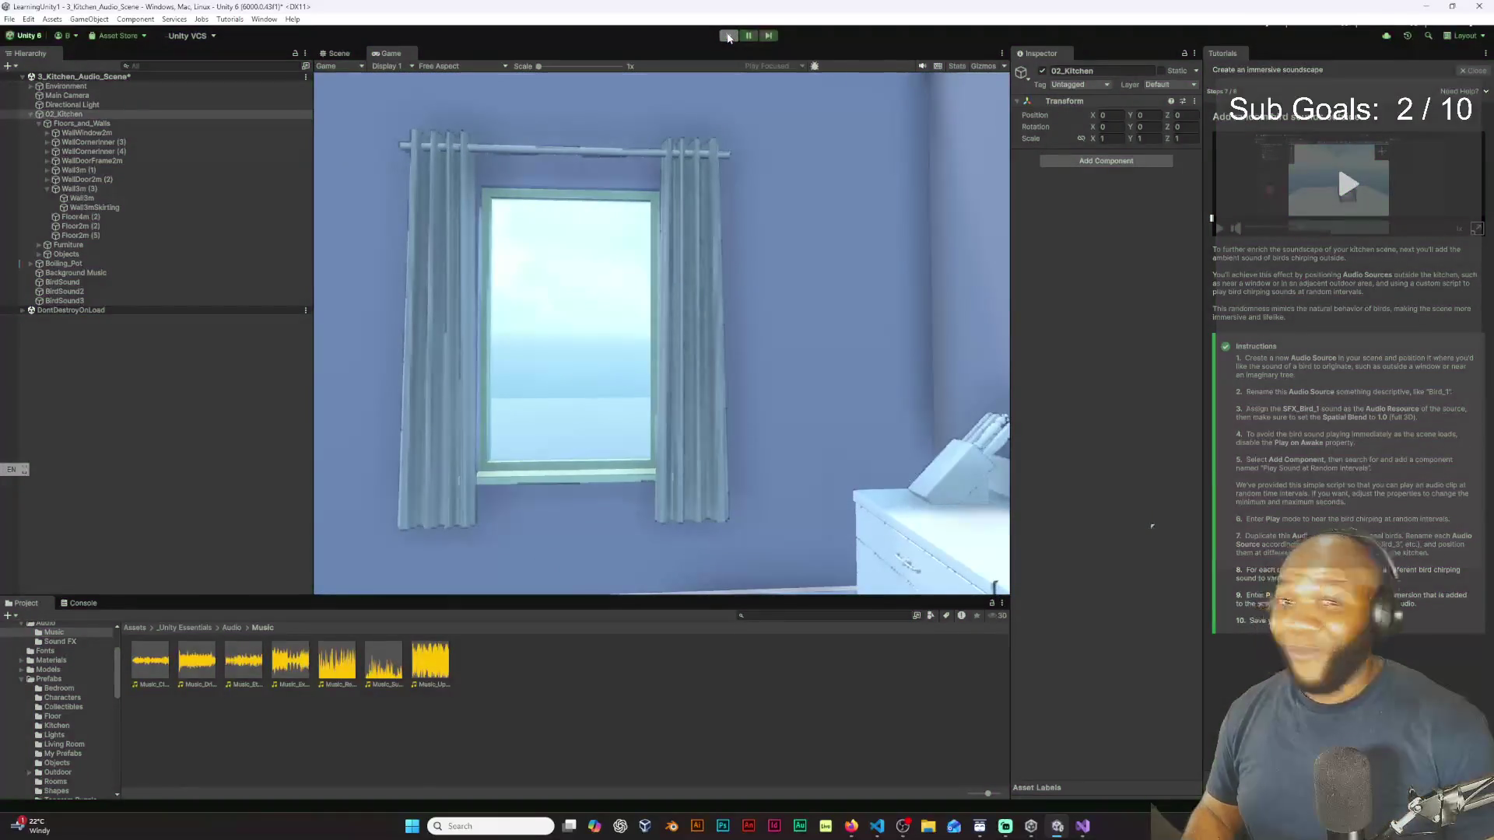
# Step: Save the scene and orbit overhead to view the kitchen's counter and door
pyautogui.hotkey('ctrl', 's')
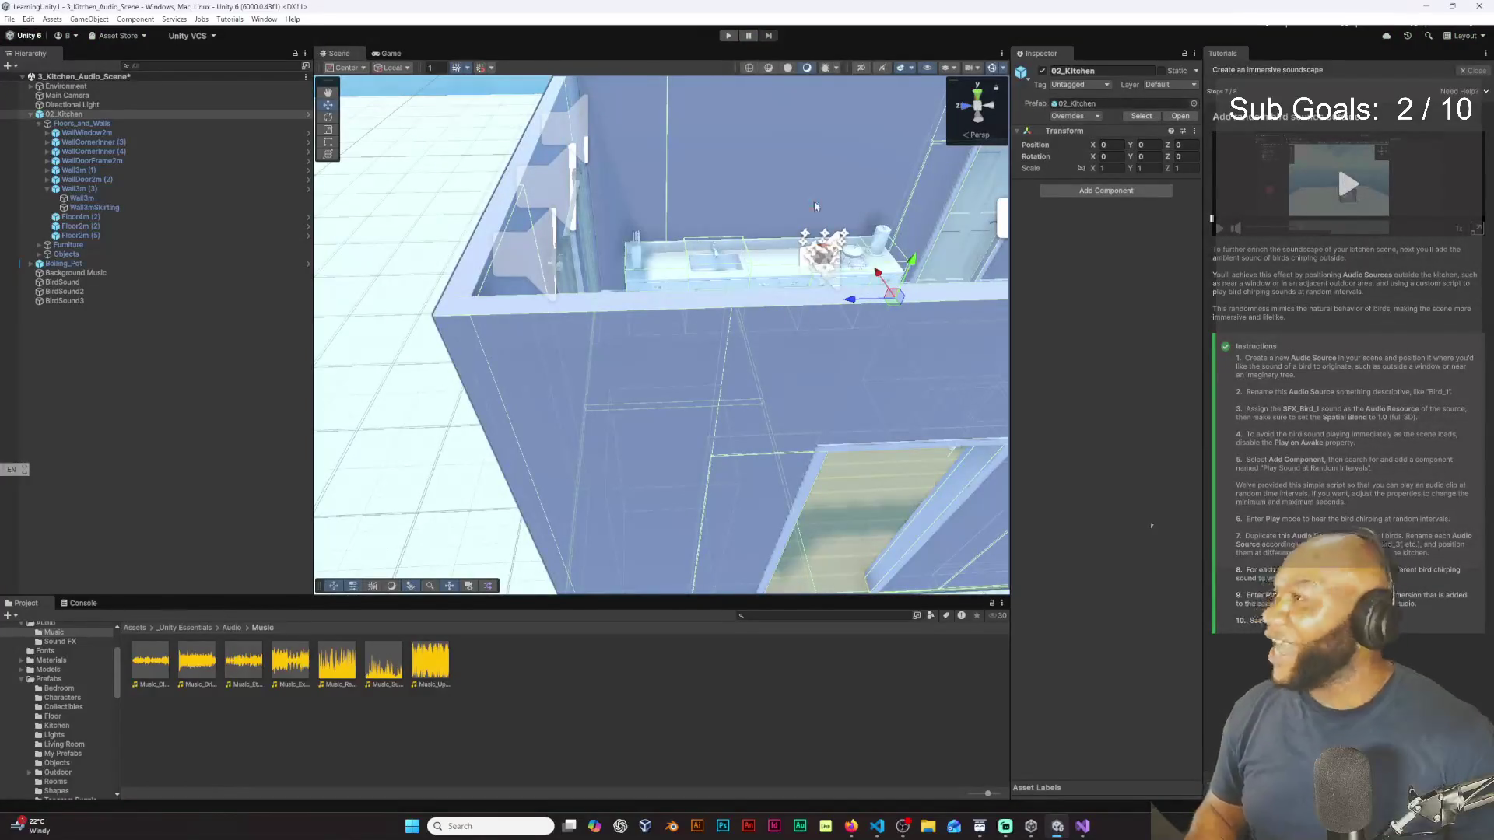
pyautogui.moveTo(890, 290)
pyautogui.mouseDown()
pyautogui.moveTo(568, 282)
pyautogui.moveTo(638, 185)
pyautogui.mouseUp()
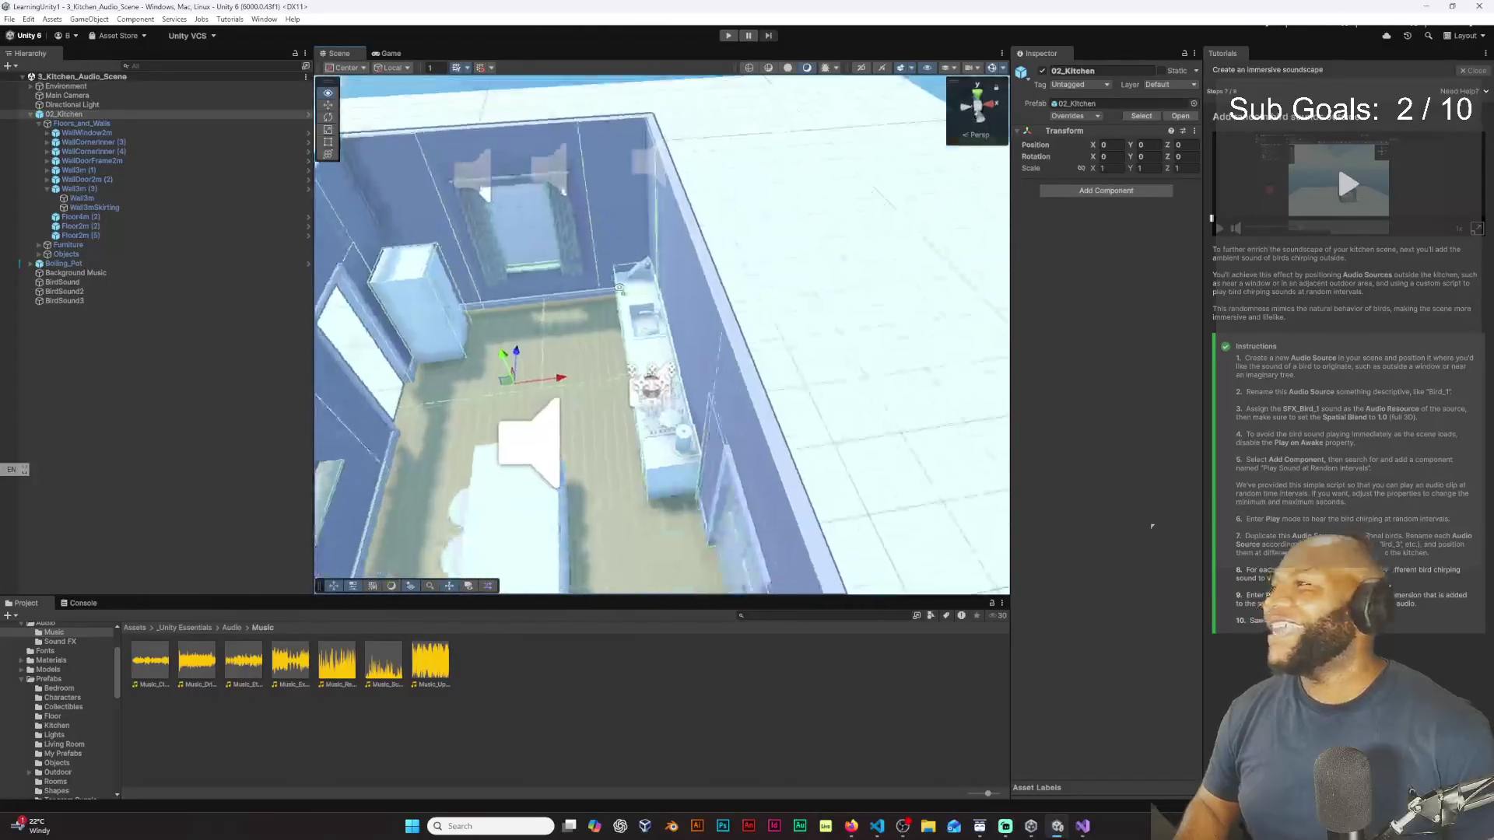
pyautogui.moveTo(558, 351); pyautogui.dragTo(917, 368)
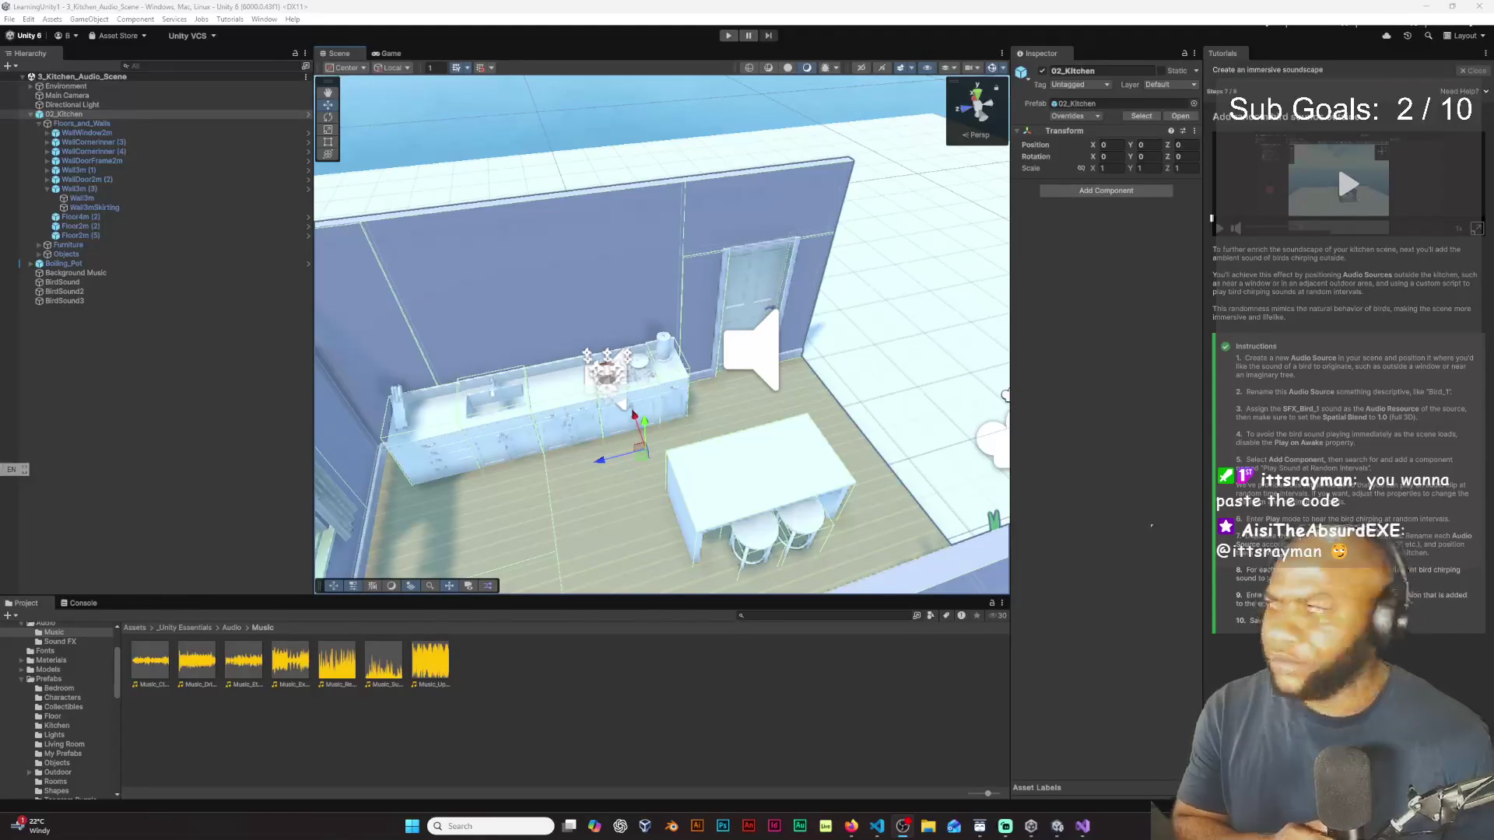
# Step: Write void Start with Cursor.visible = false and Cursor.lockState = CursorLockMode.Locked in SimpleCameraController
pyautogui.click(1082, 827)
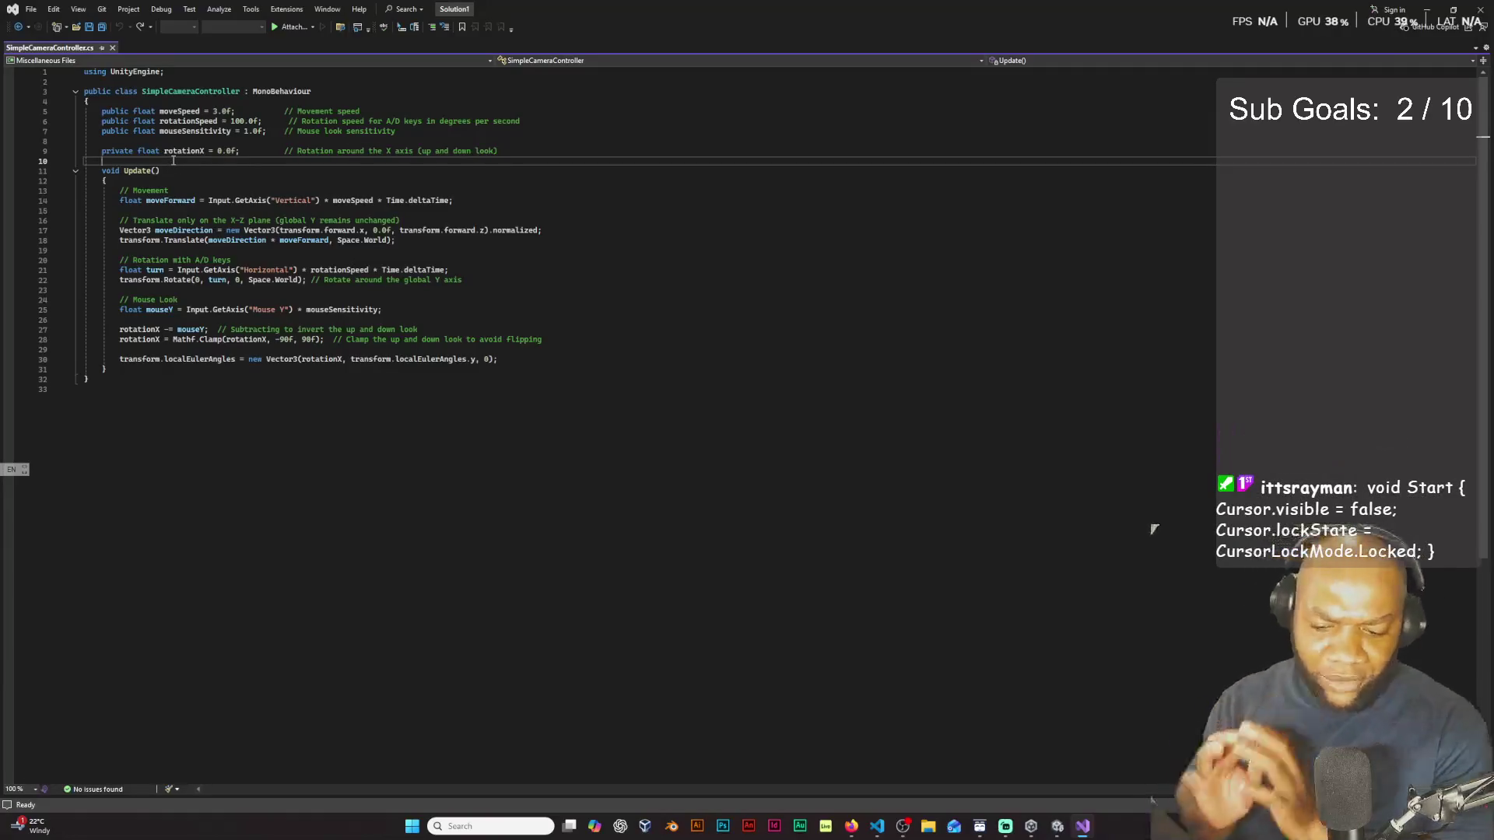
pyautogui.write('voi')
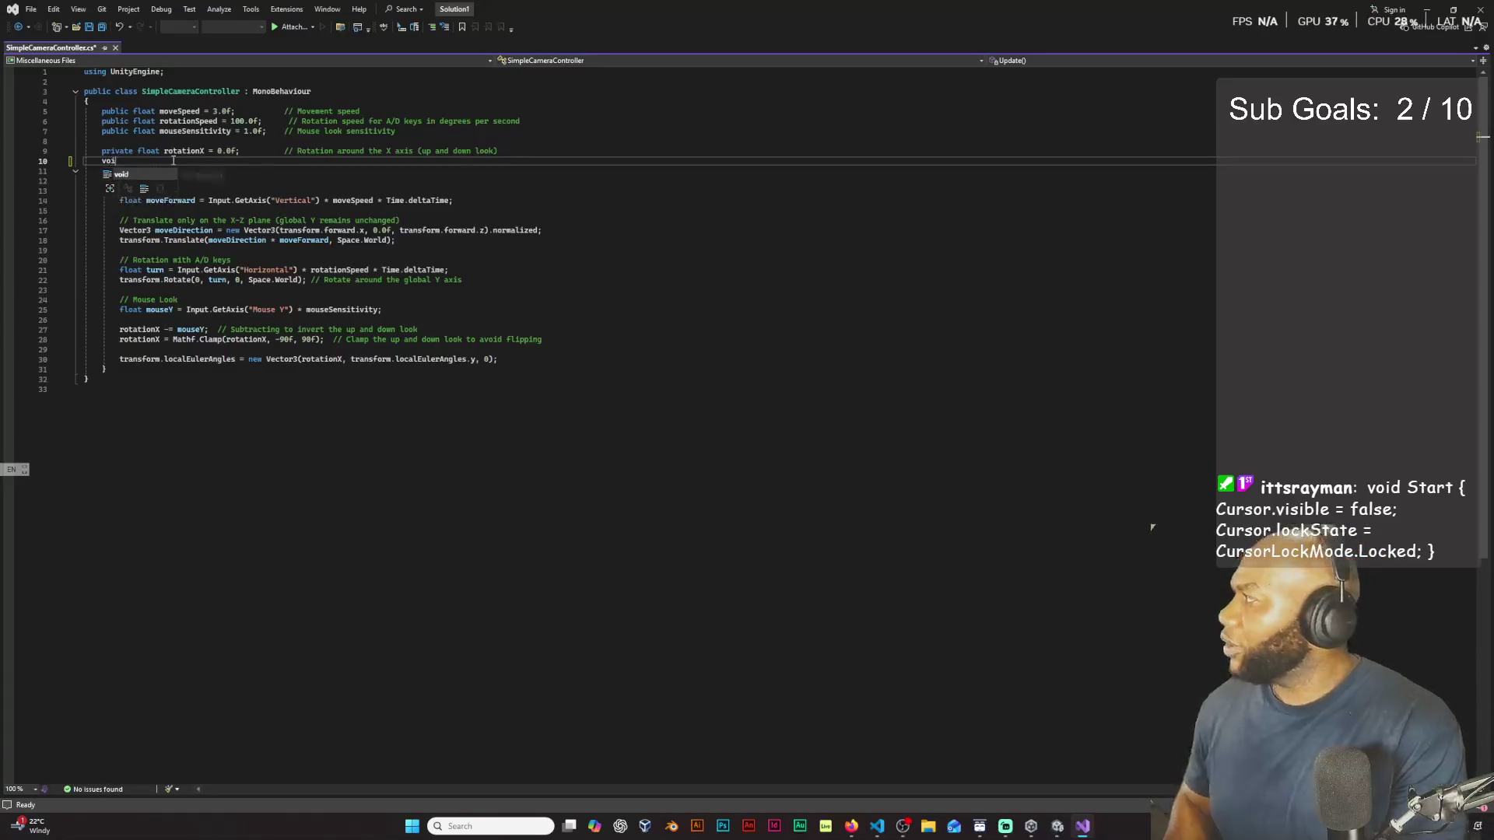
pyautogui.press('Tab')
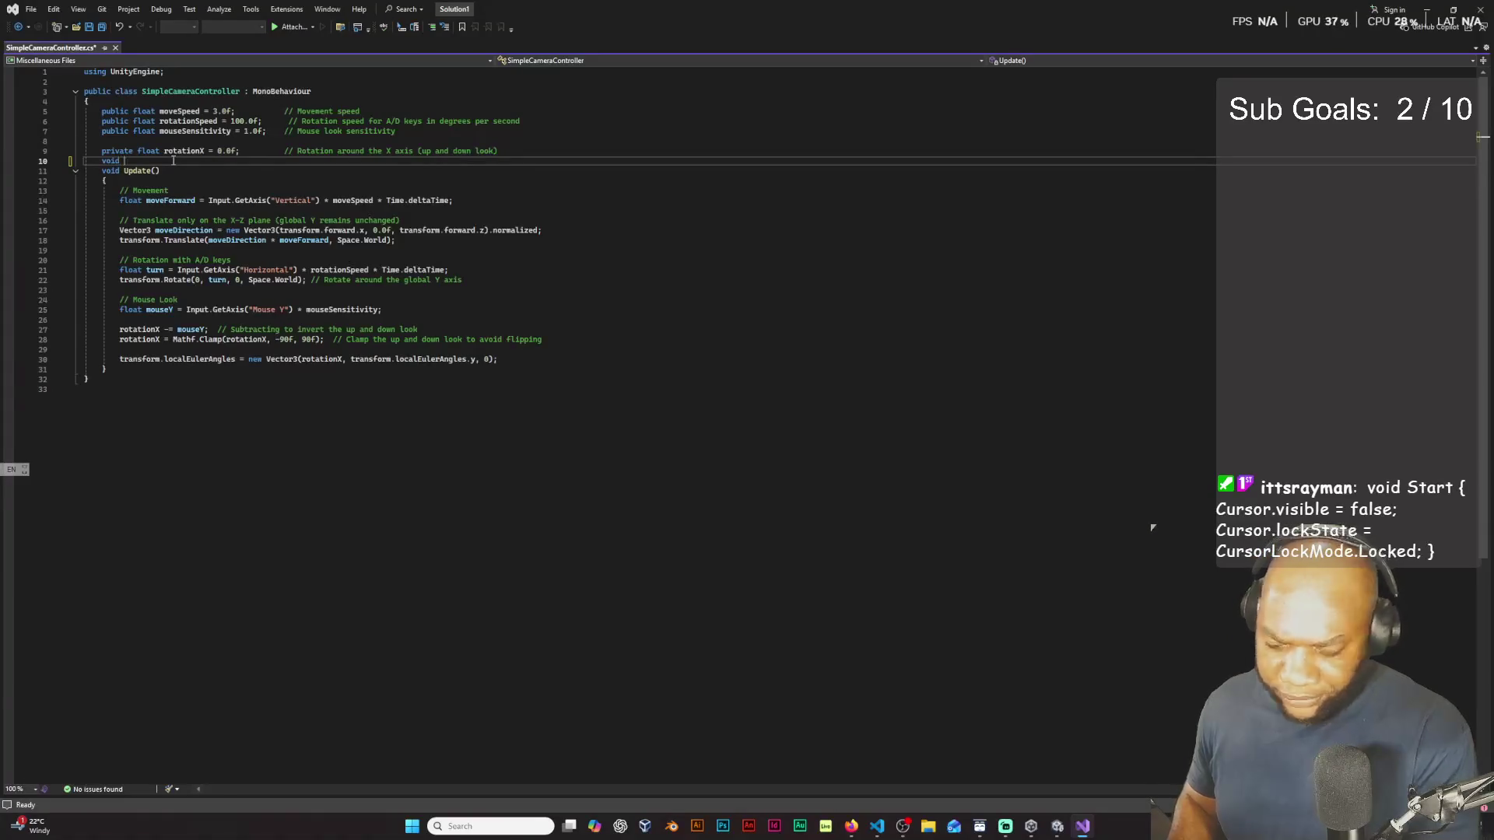
pyautogui.write('Start')
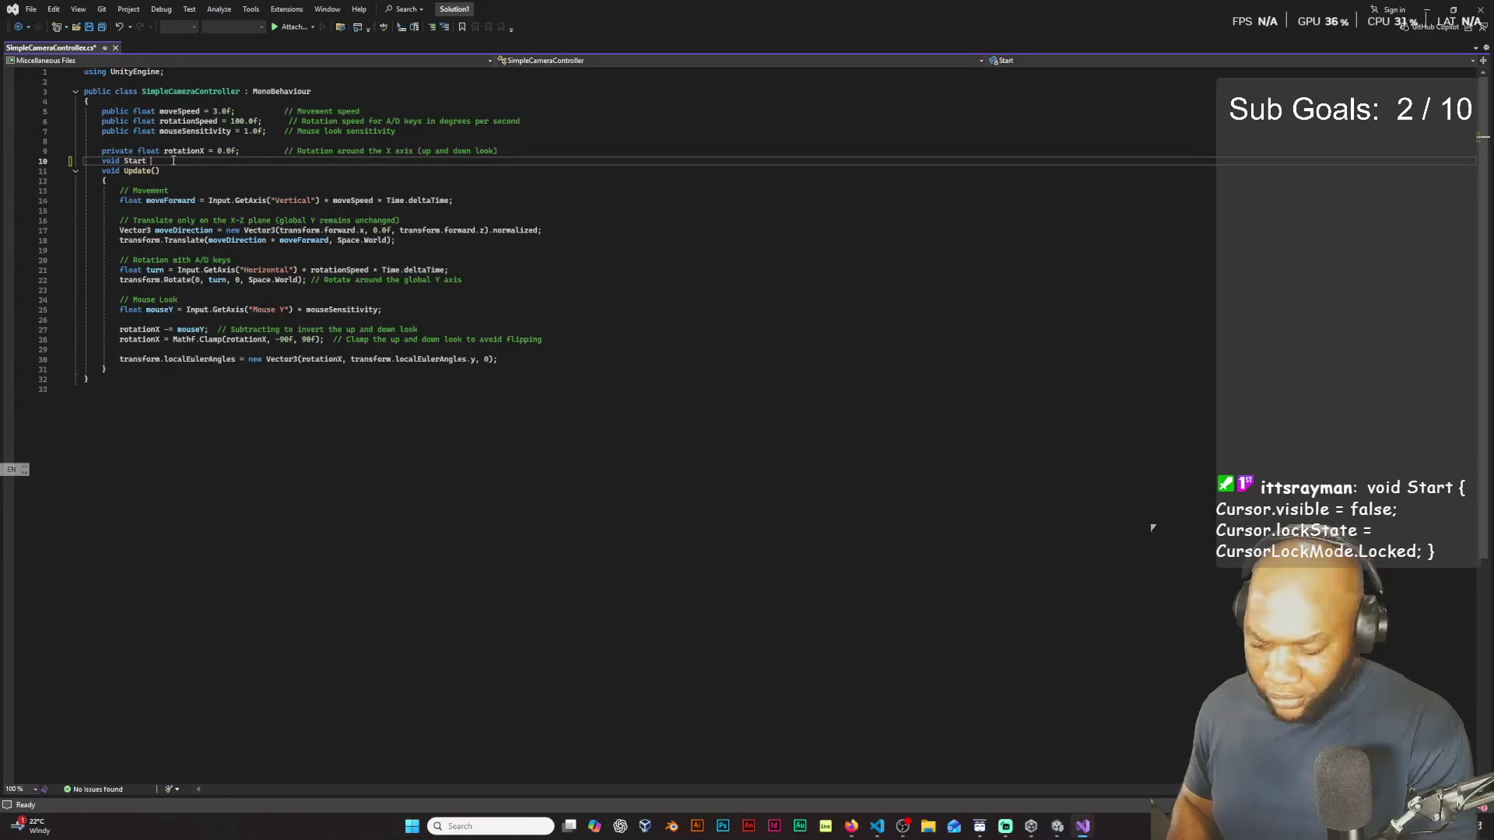
pyautogui.write(' { ')
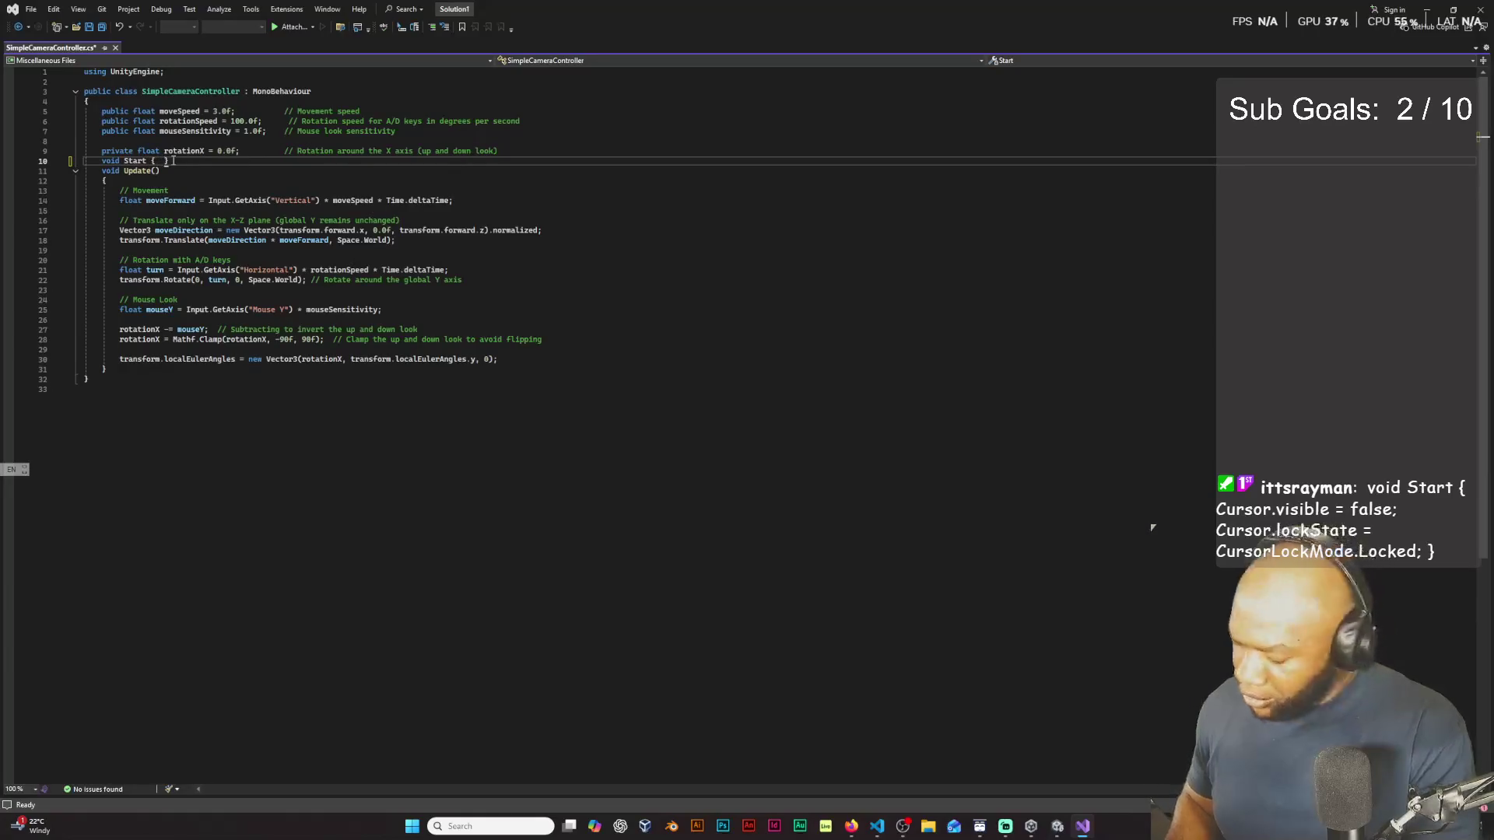
pyautogui.write('Curs')
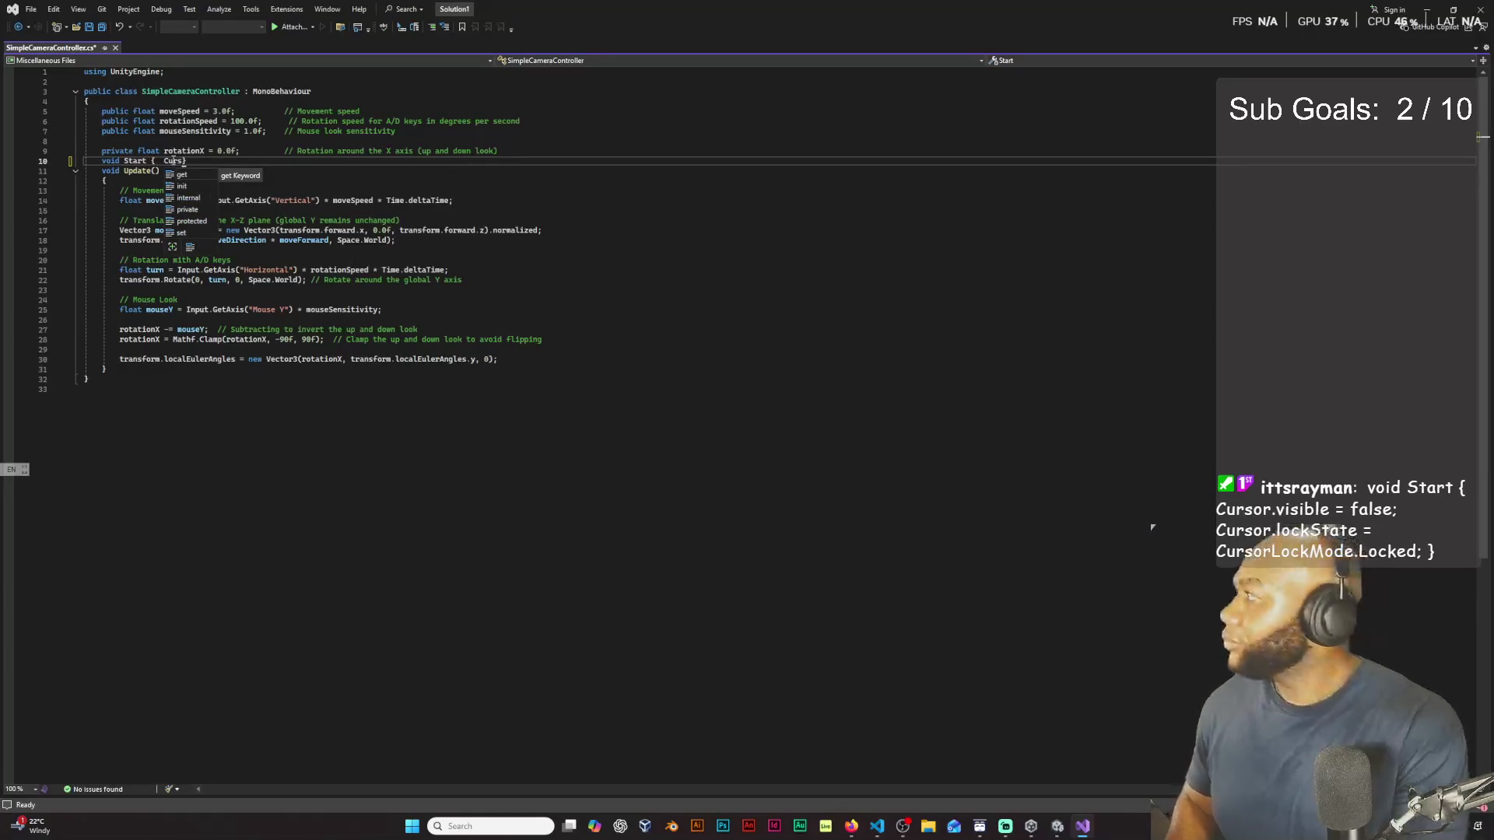
pyautogui.write('o')
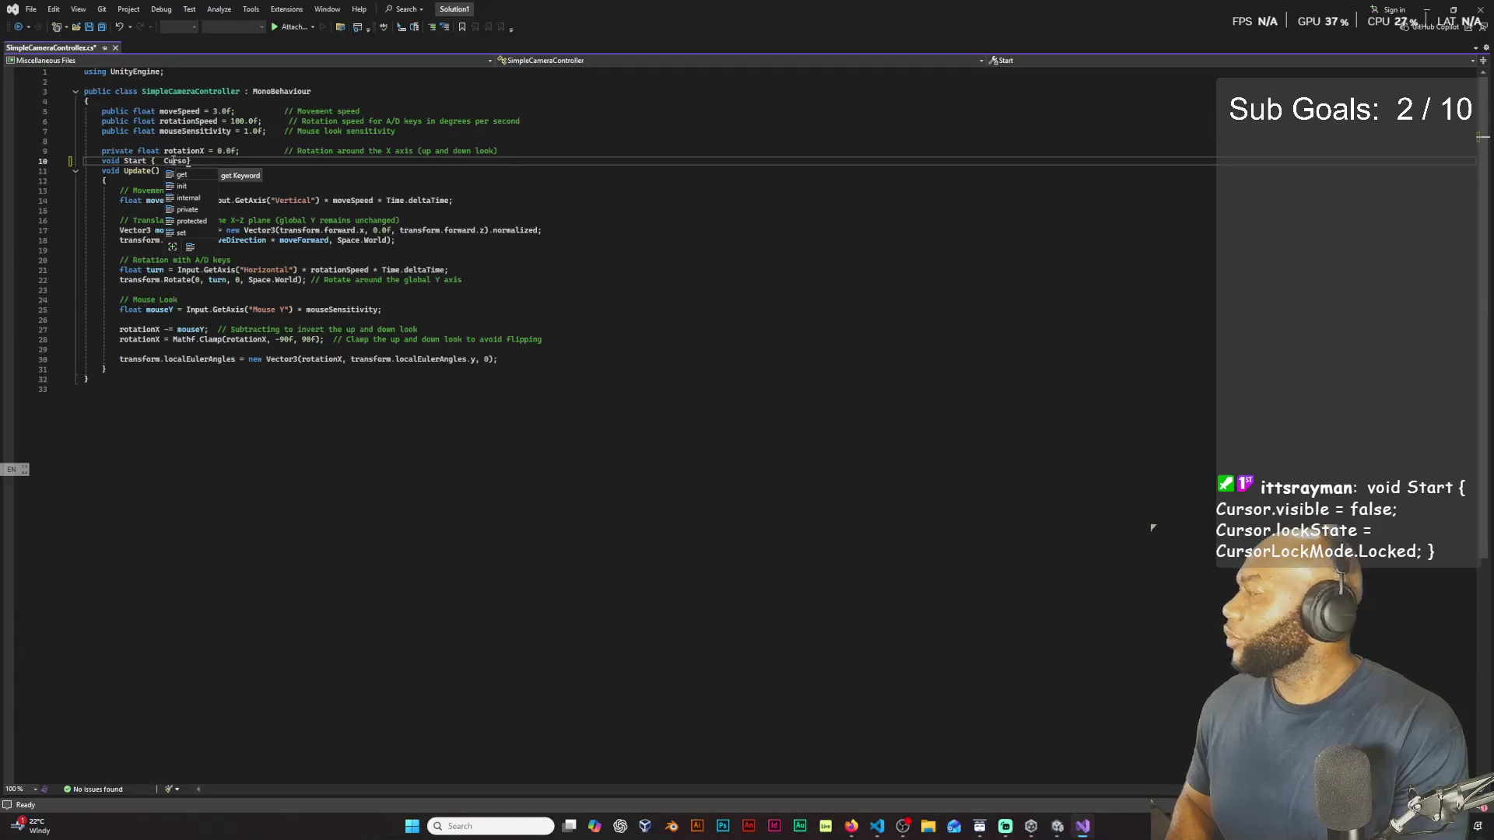
pyautogui.write('r')
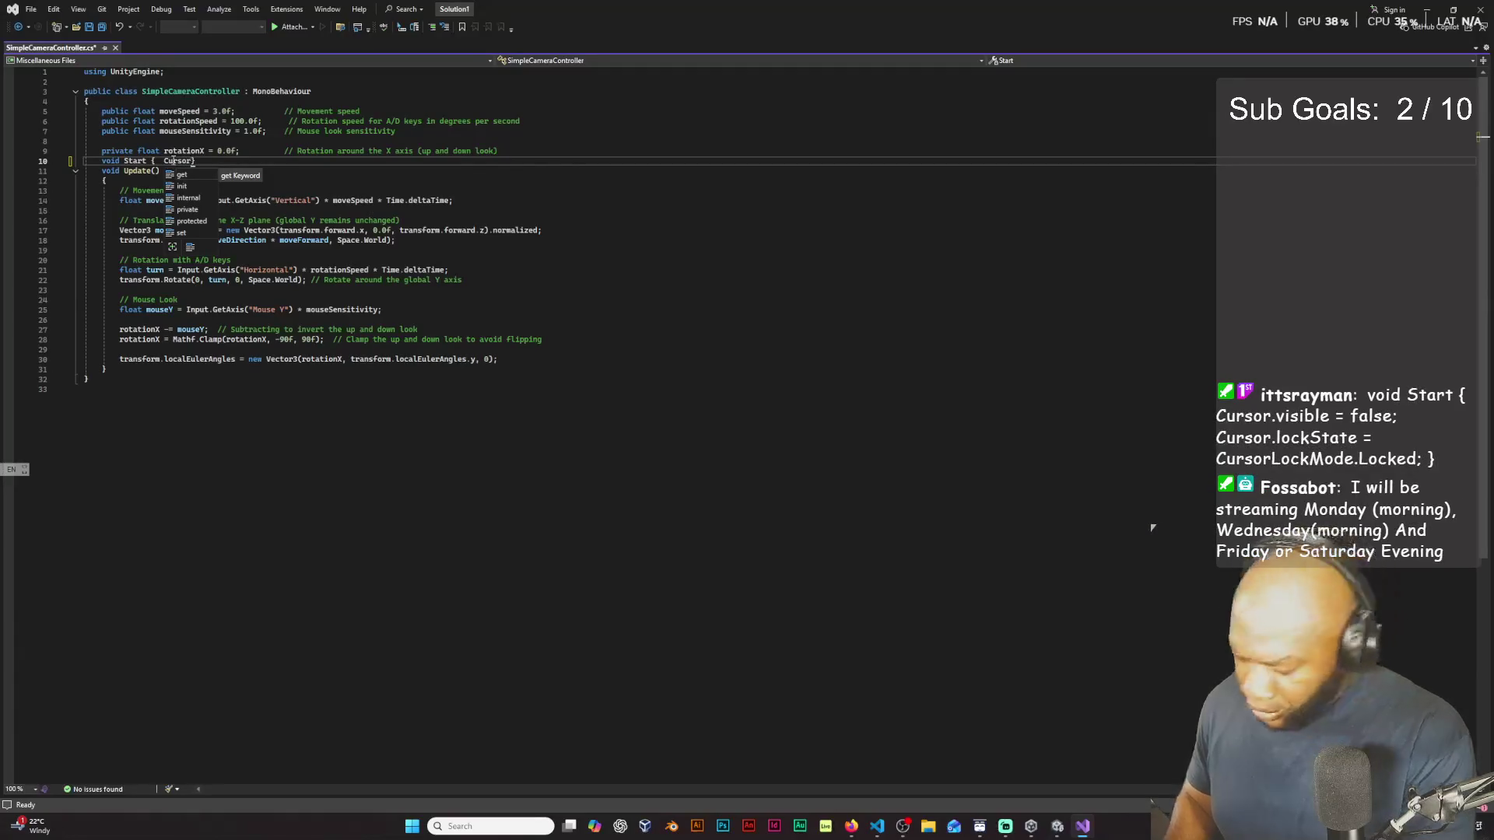
pyautogui.write('.visib')
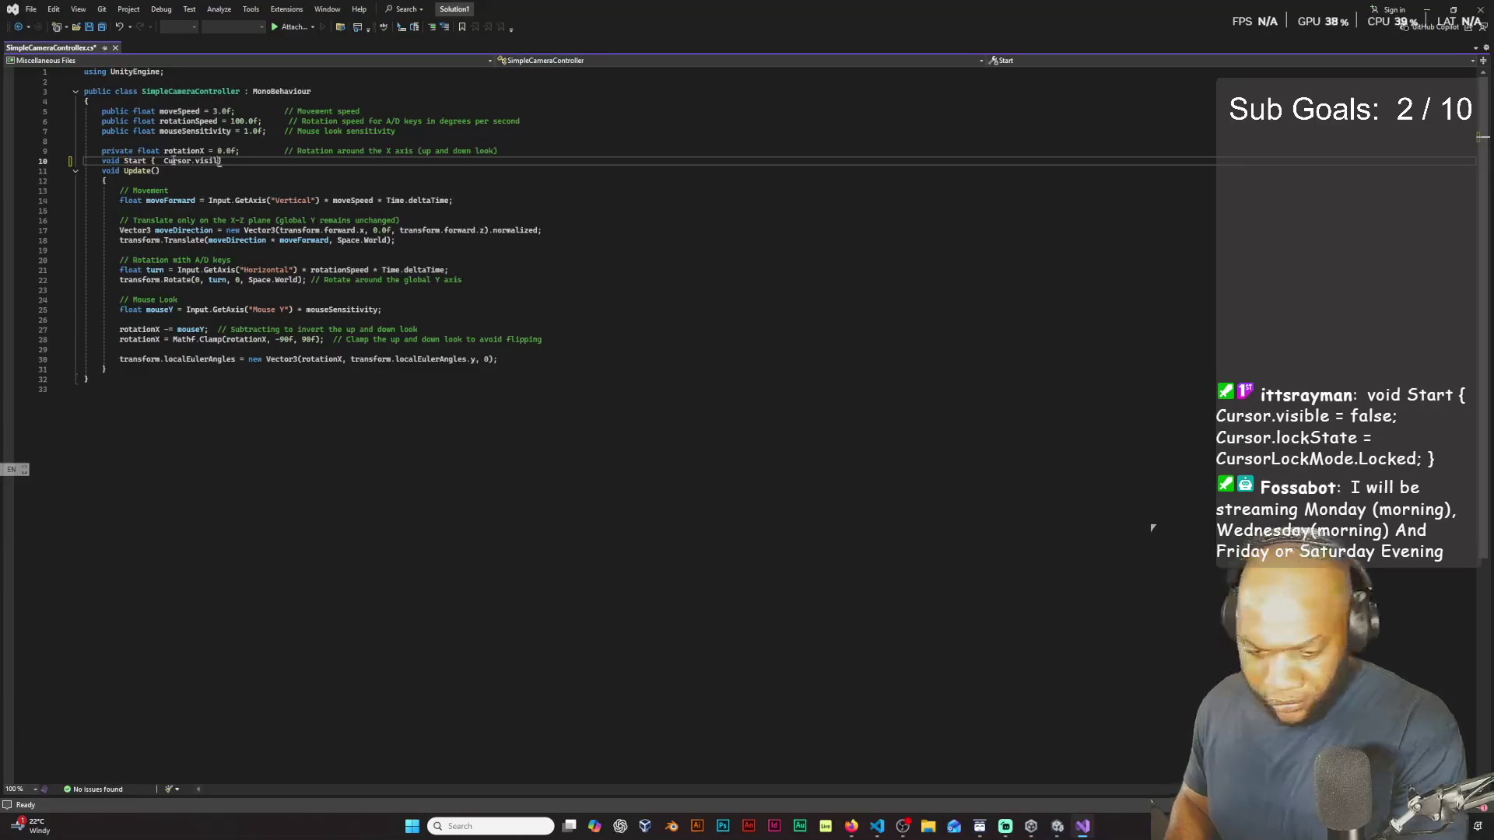
pyautogui.write('le')
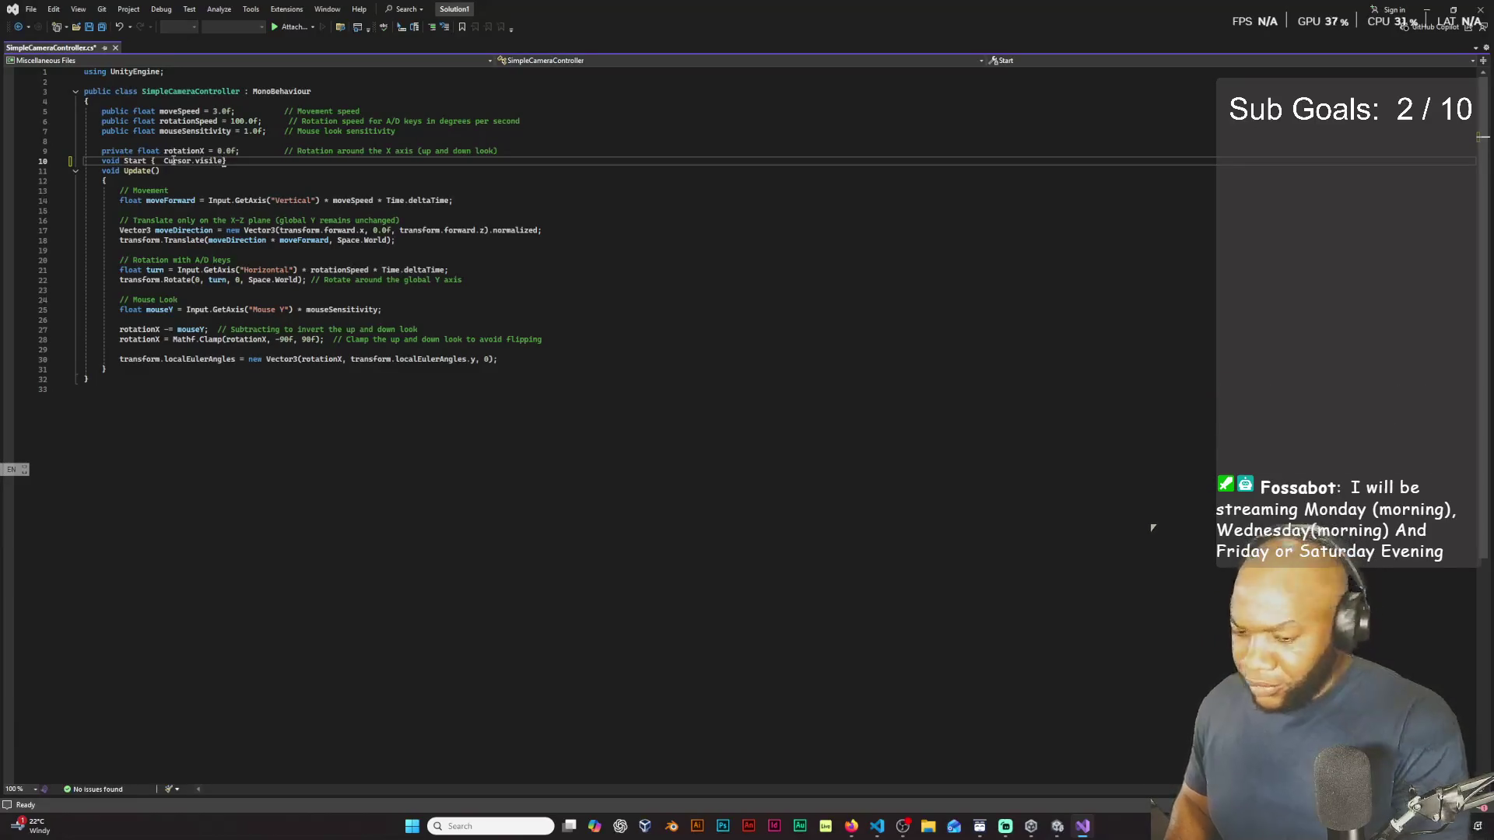
pyautogui.write(' = false; ')
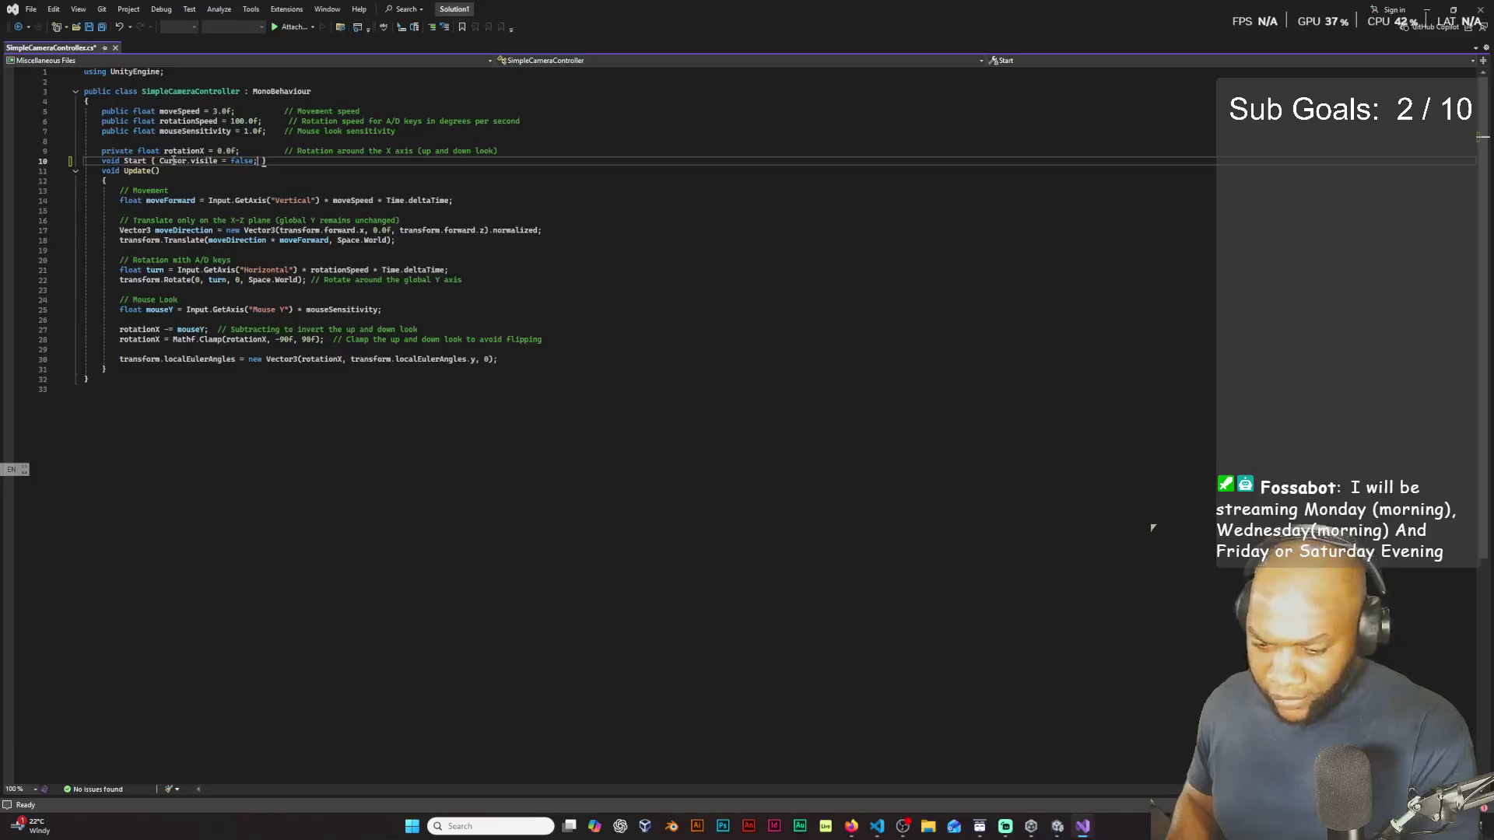
pyautogui.write('Curs')
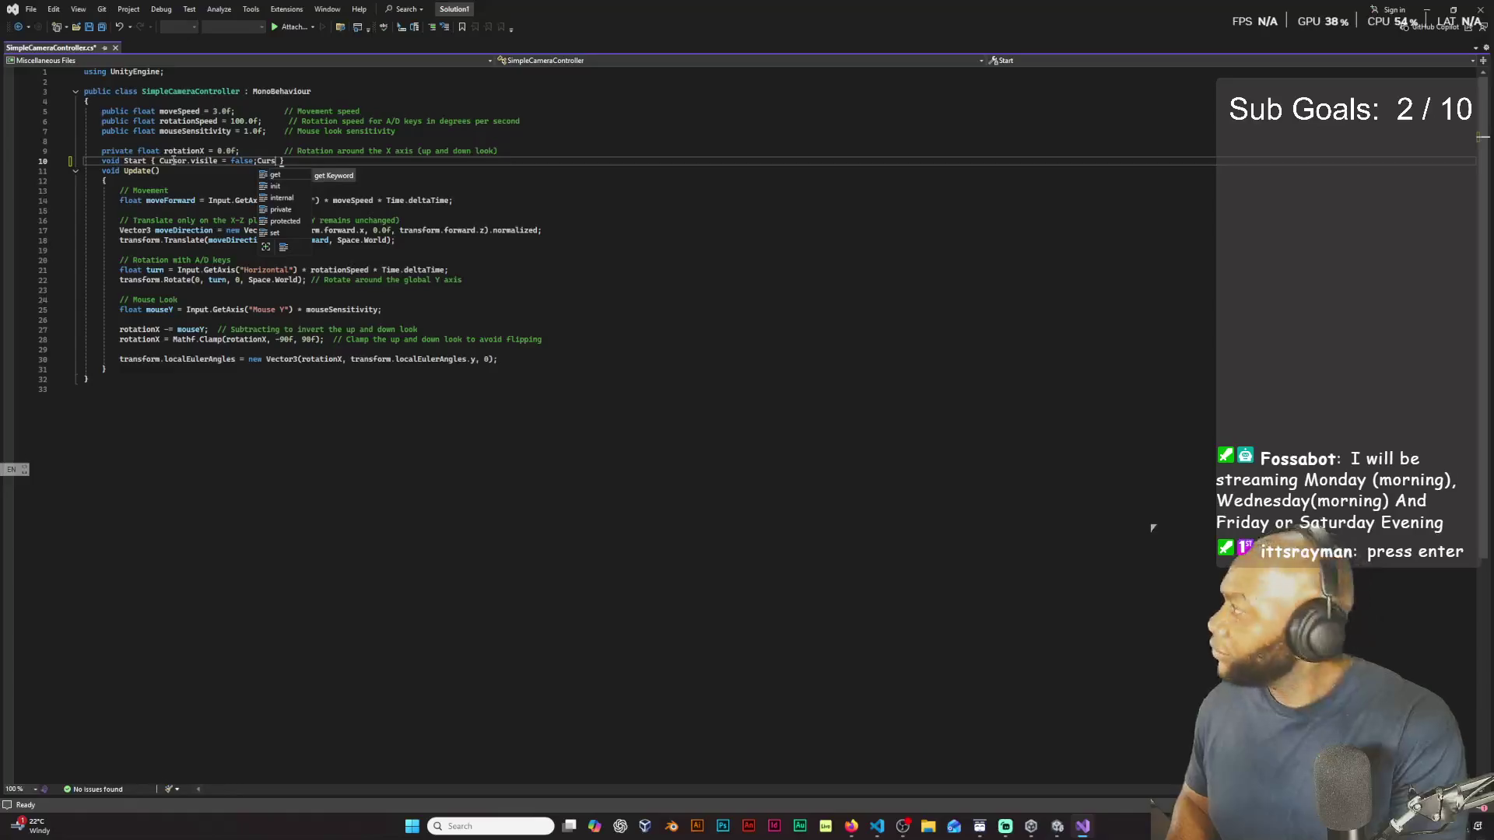
pyautogui.write('o')
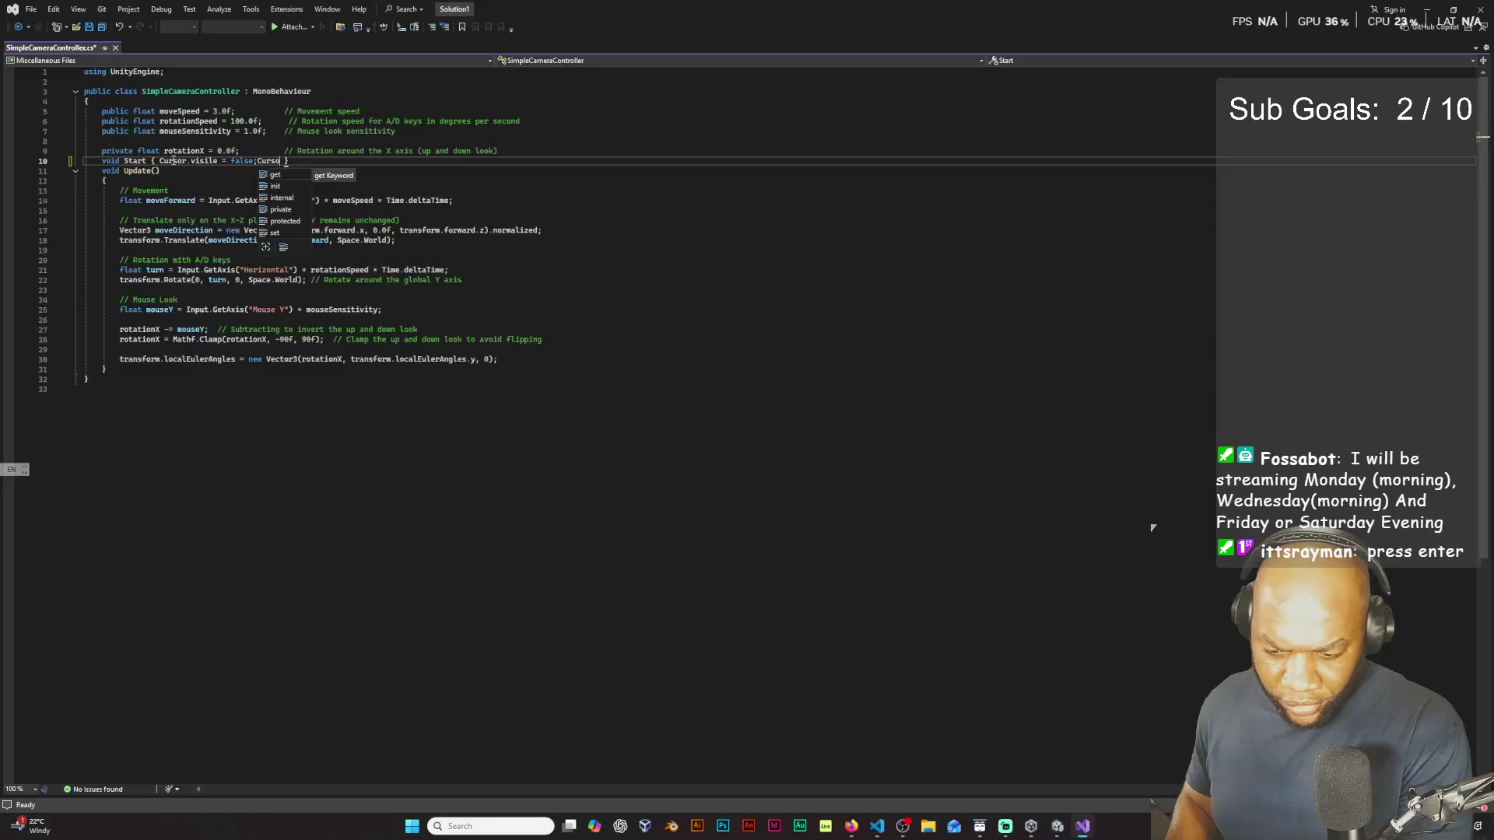
pyautogui.write('r')
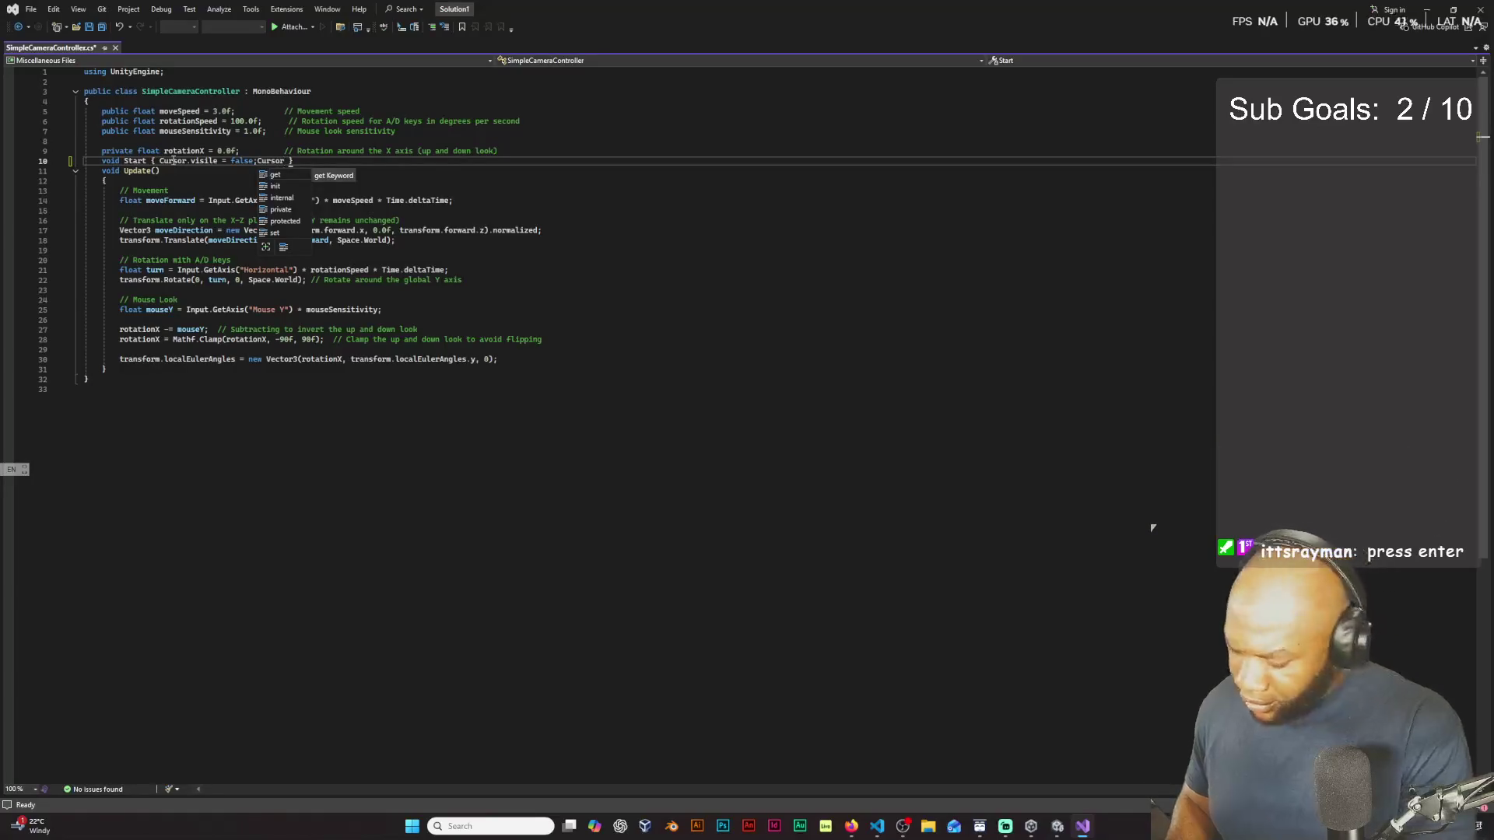
pyautogui.write('.lock')
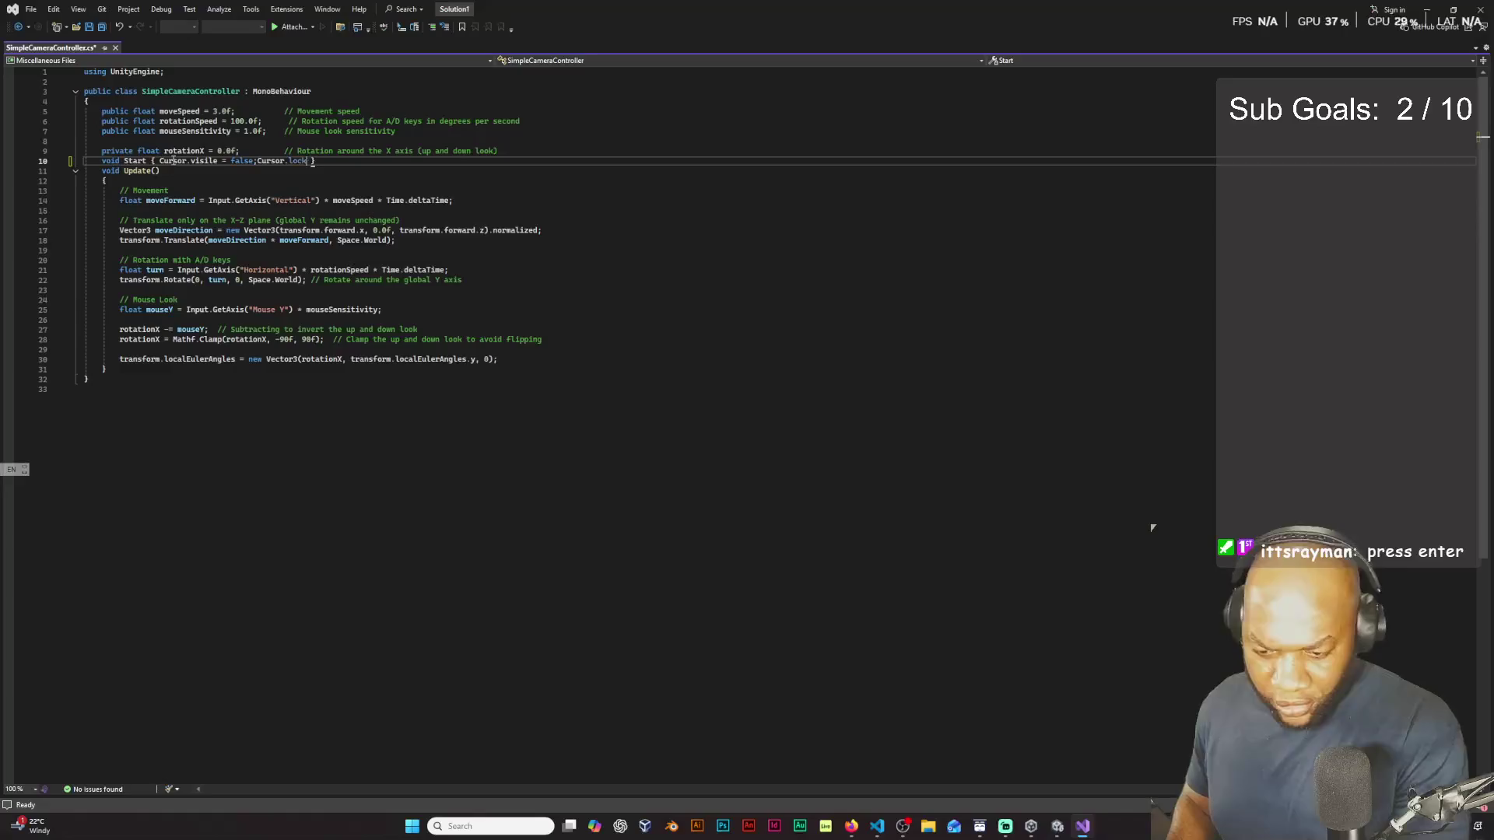
pyautogui.write('State ')
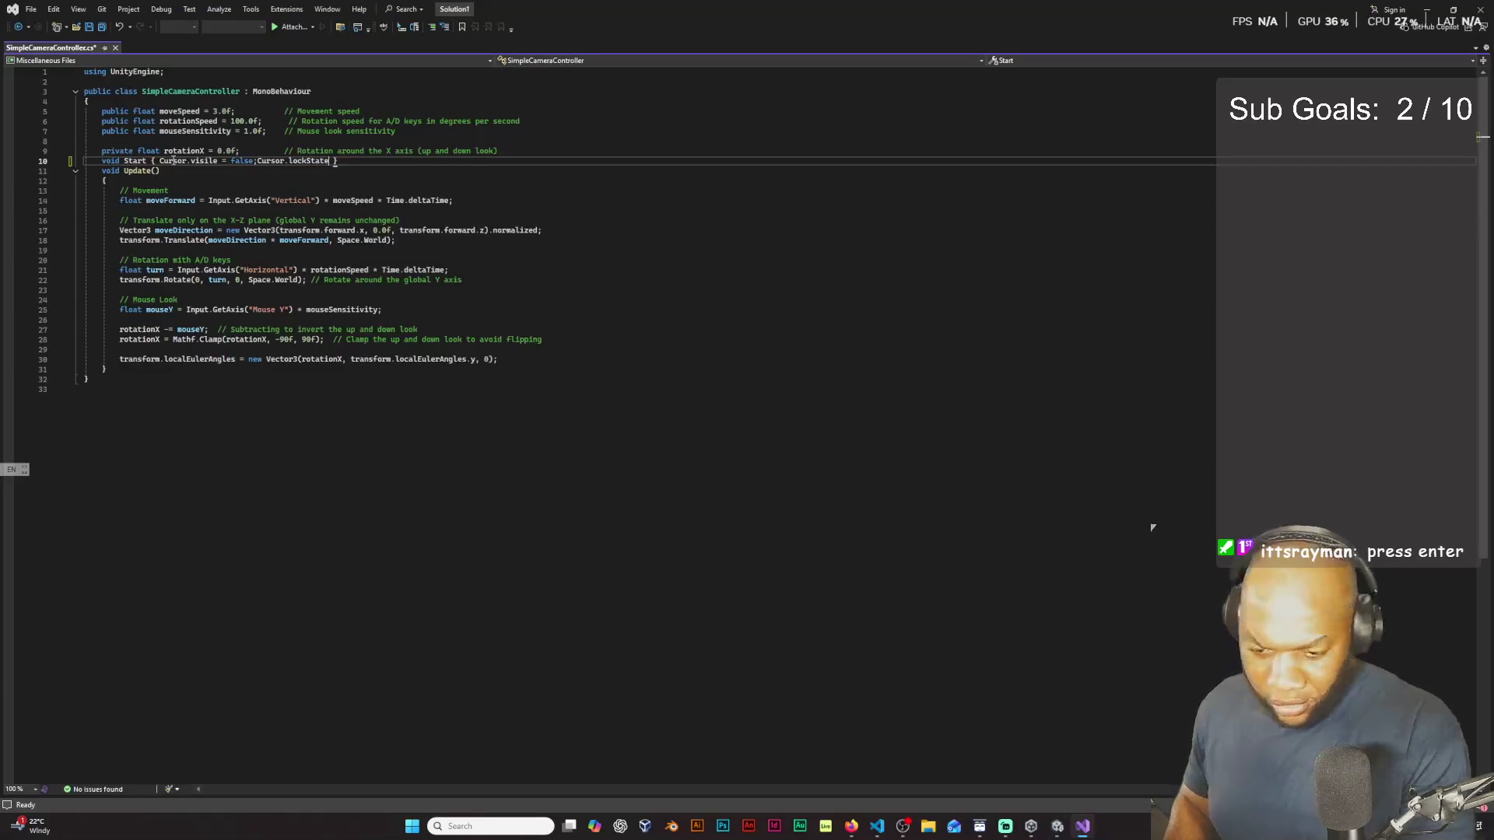
pyautogui.write('= ')
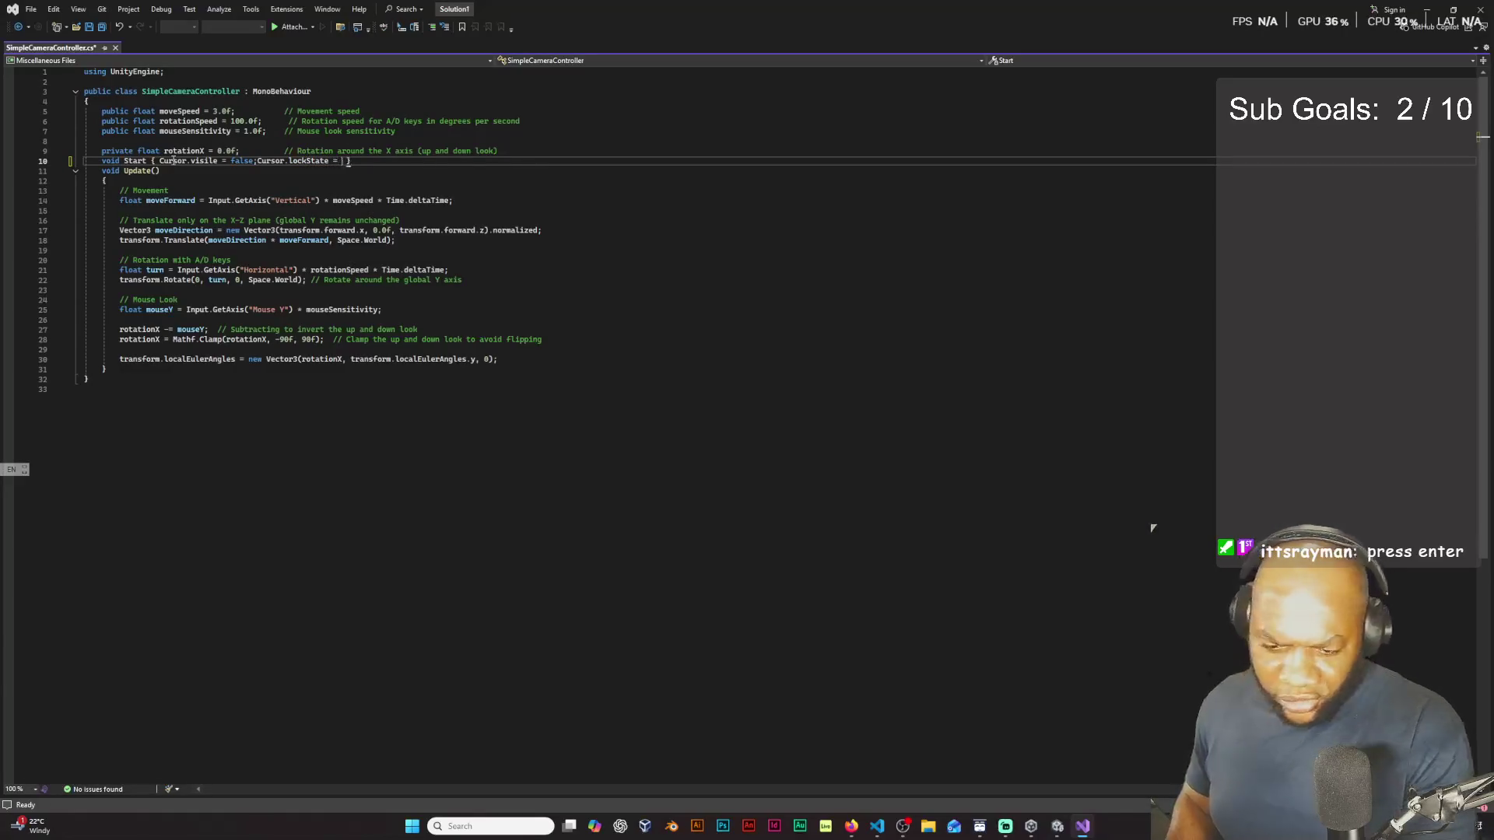
pyautogui.write('C')
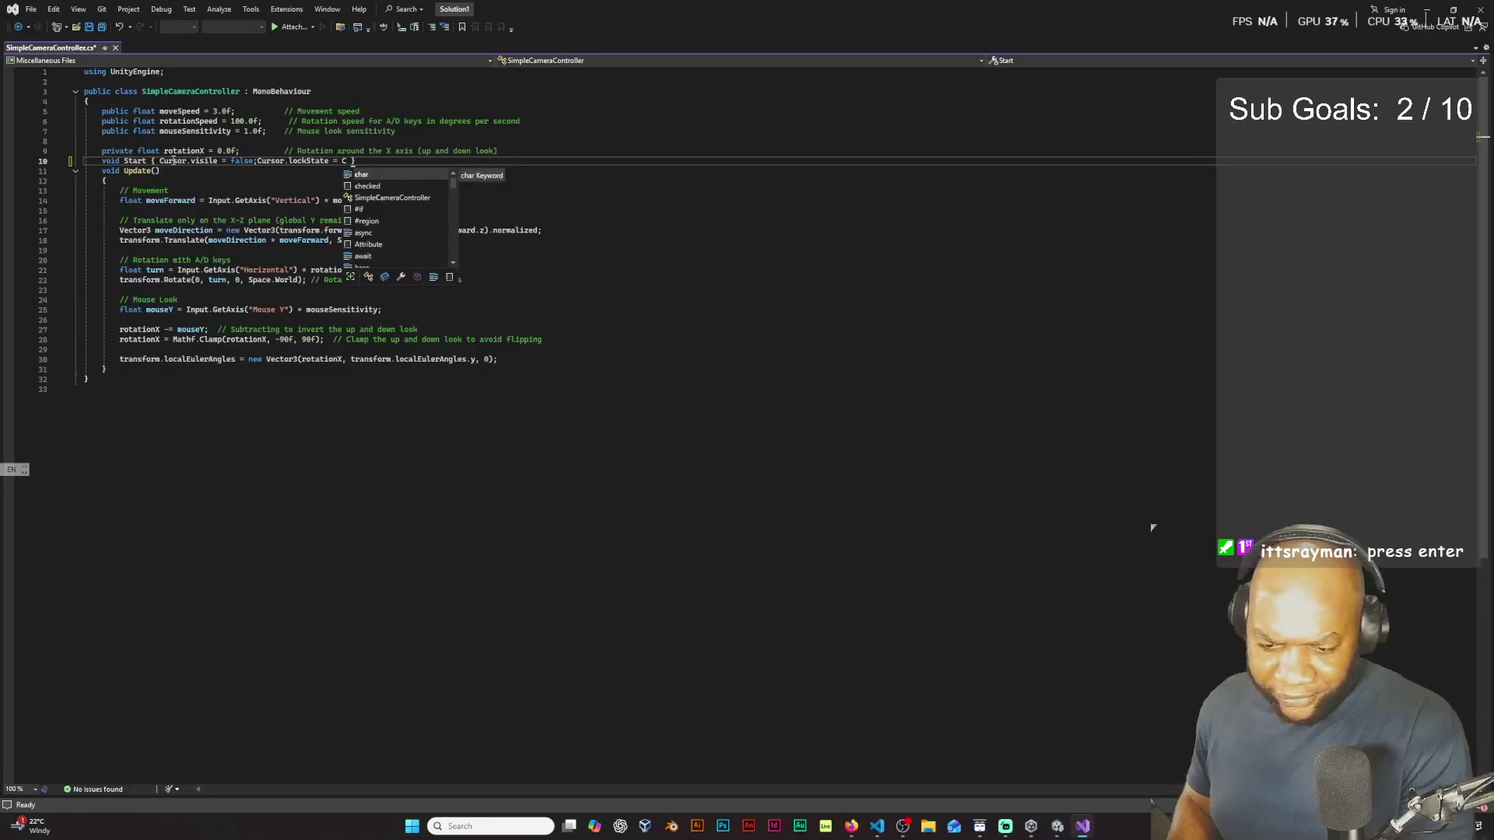
pyautogui.write('ursor')
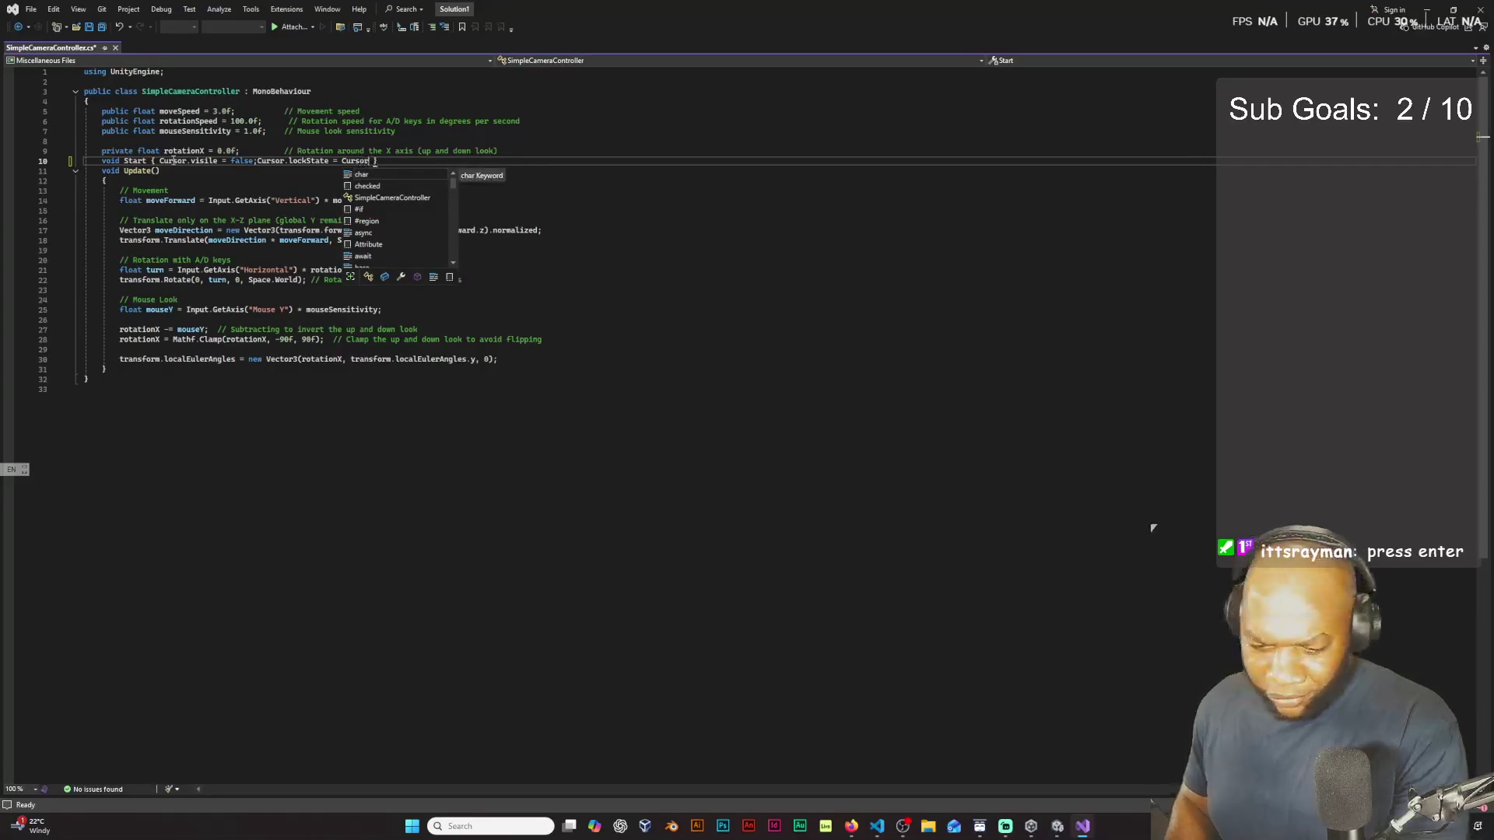
pyautogui.write('Loc')
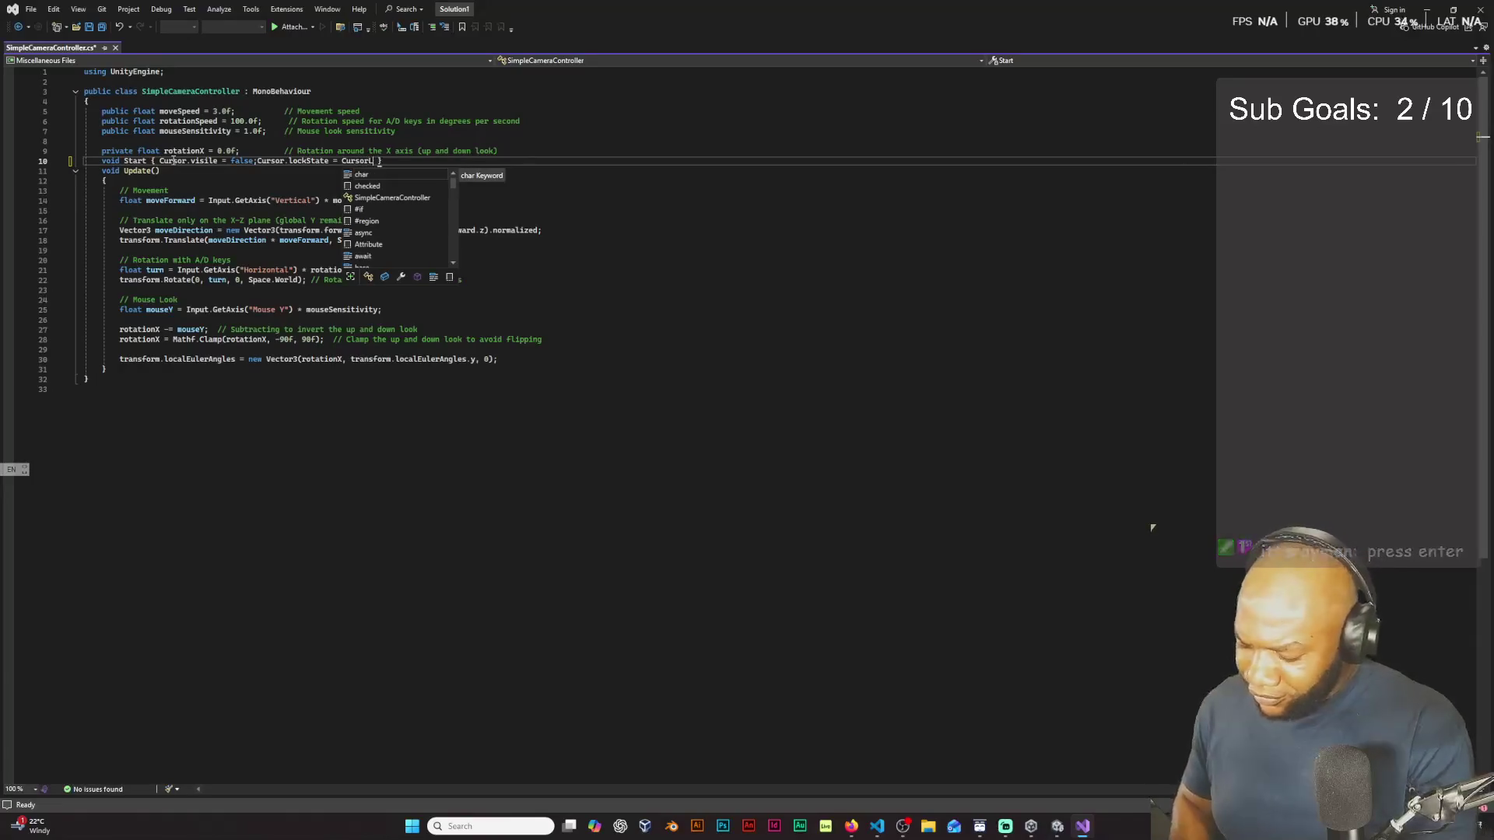
pyautogui.write('kMode')
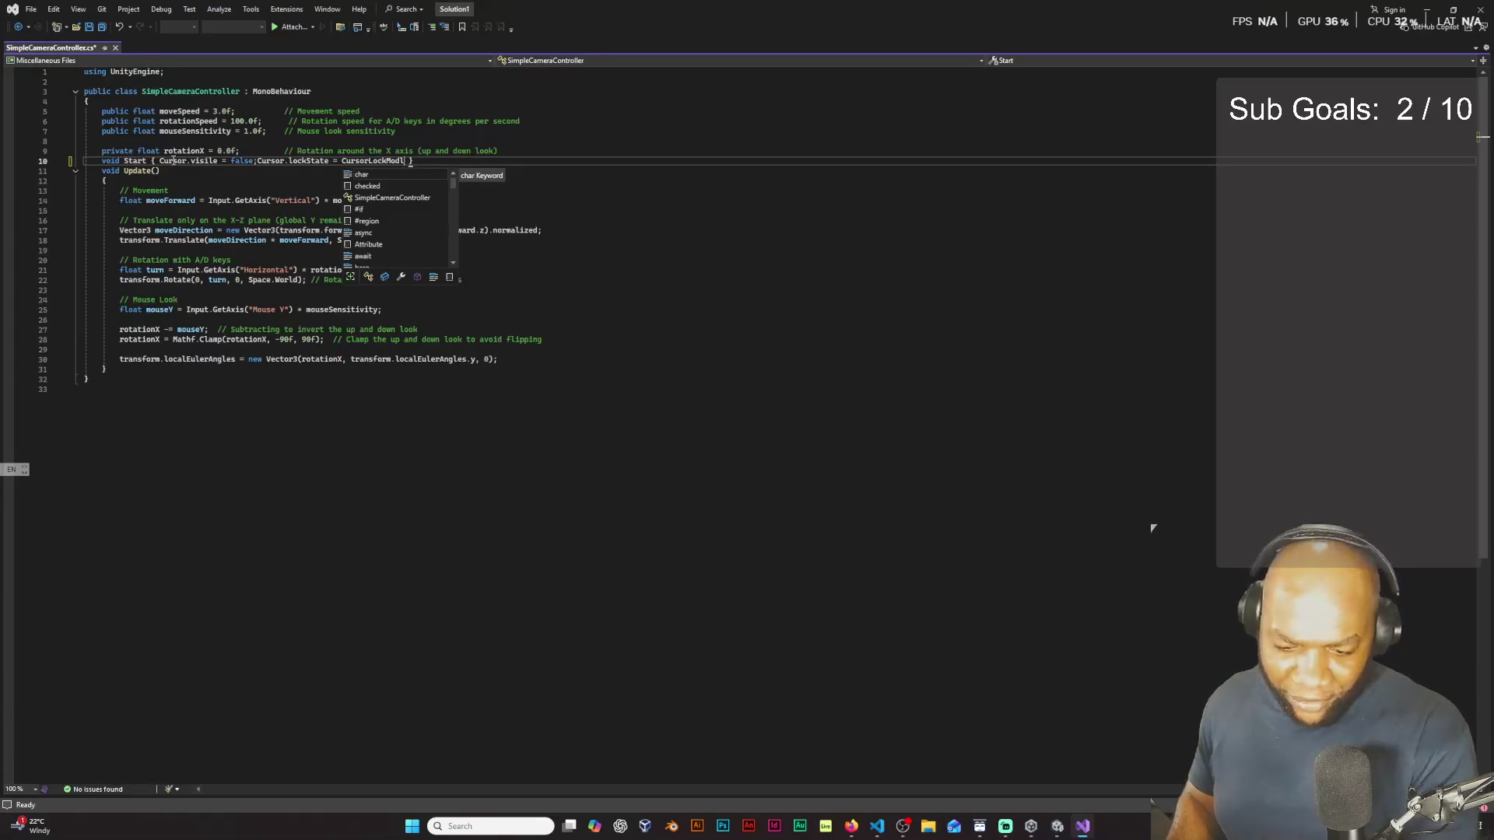
pyautogui.press('BackSpace')
pyautogui.write('e.Locked')
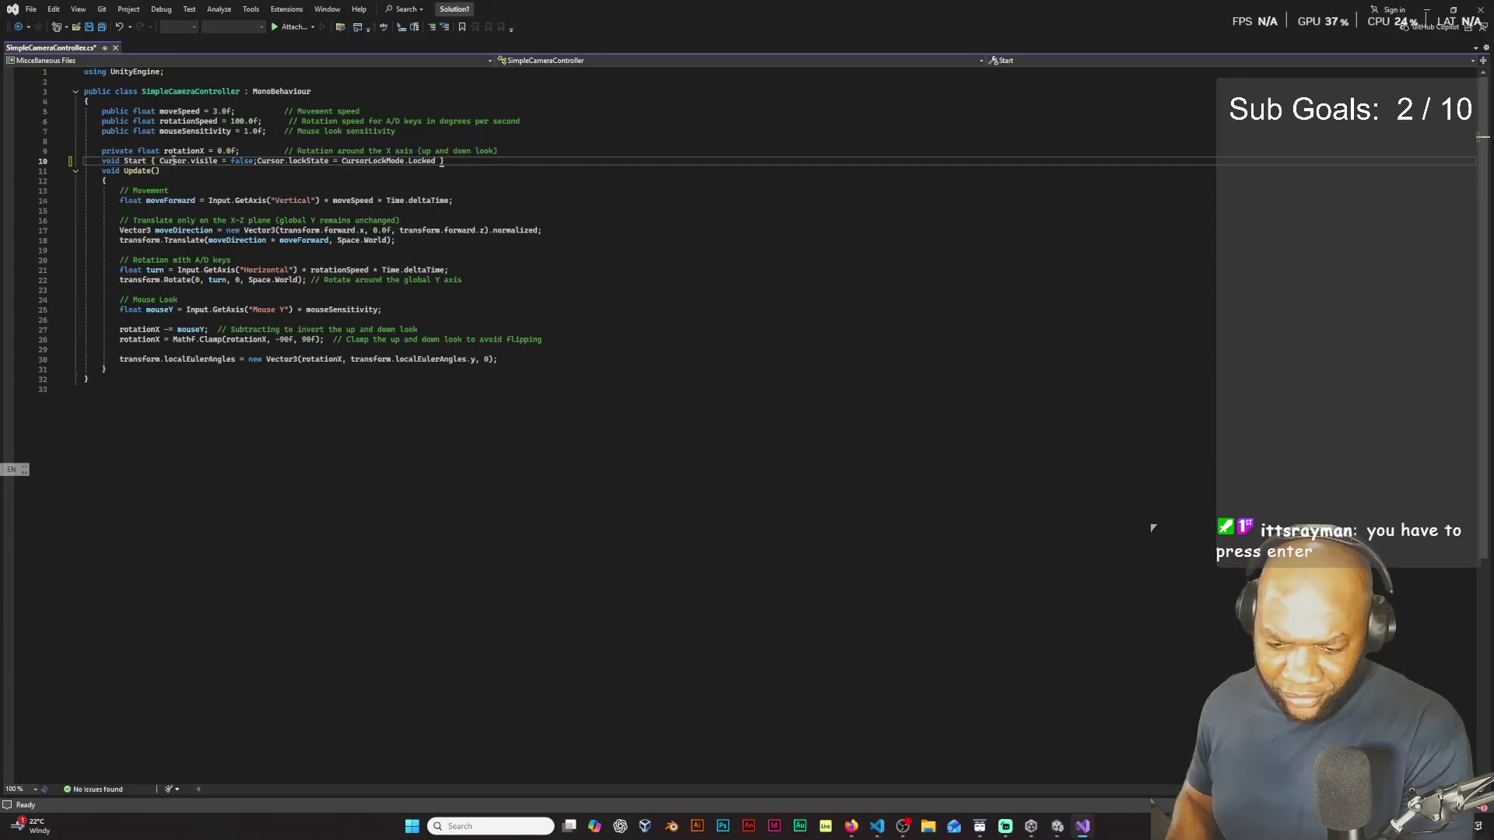
pyautogui.write(';')
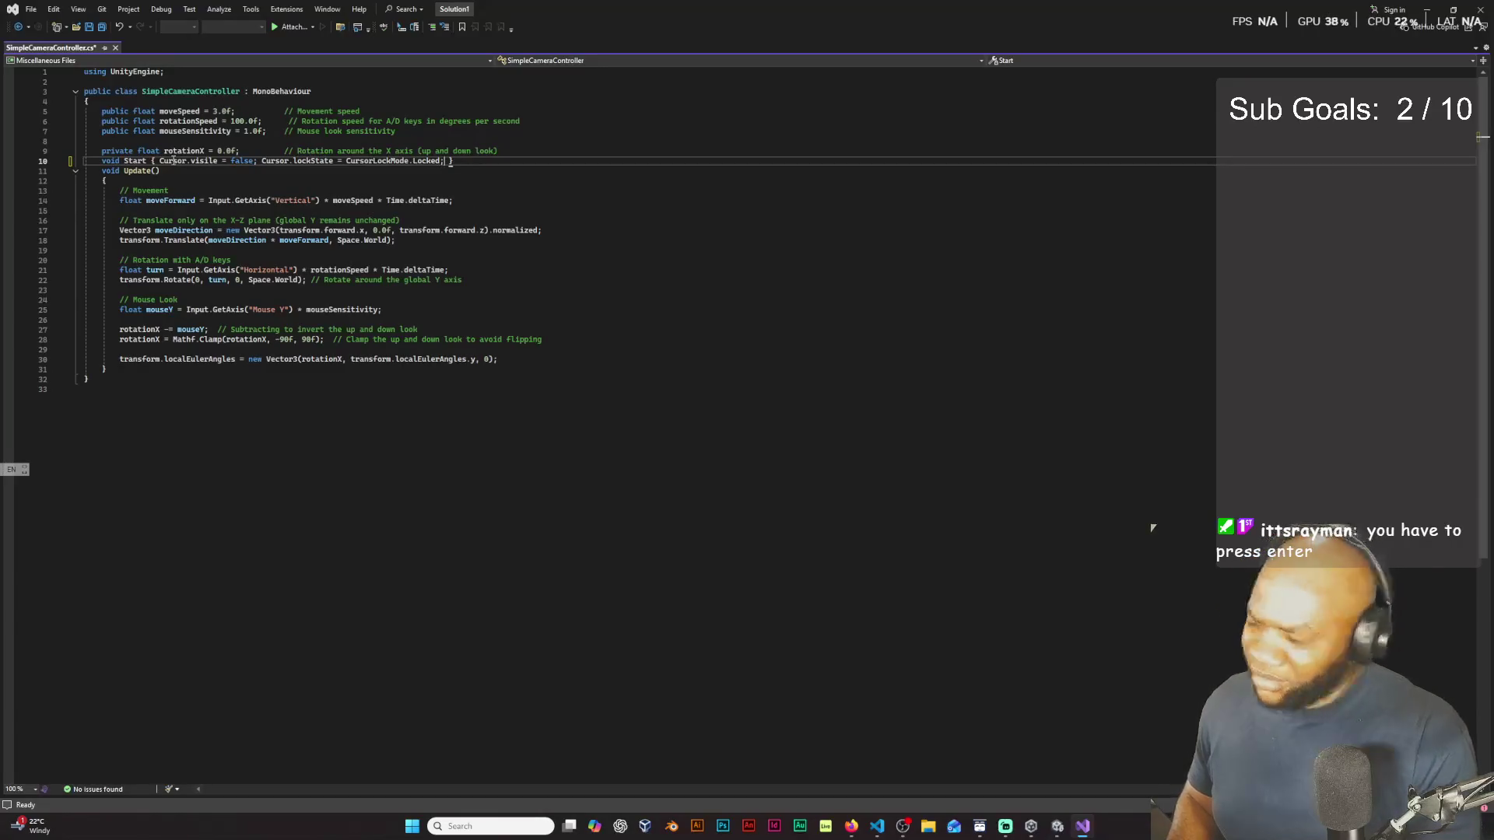
# Step: Try putting Start's closing brace on its own line, undo it, and compare with Update's braces
pyautogui.press('Return')
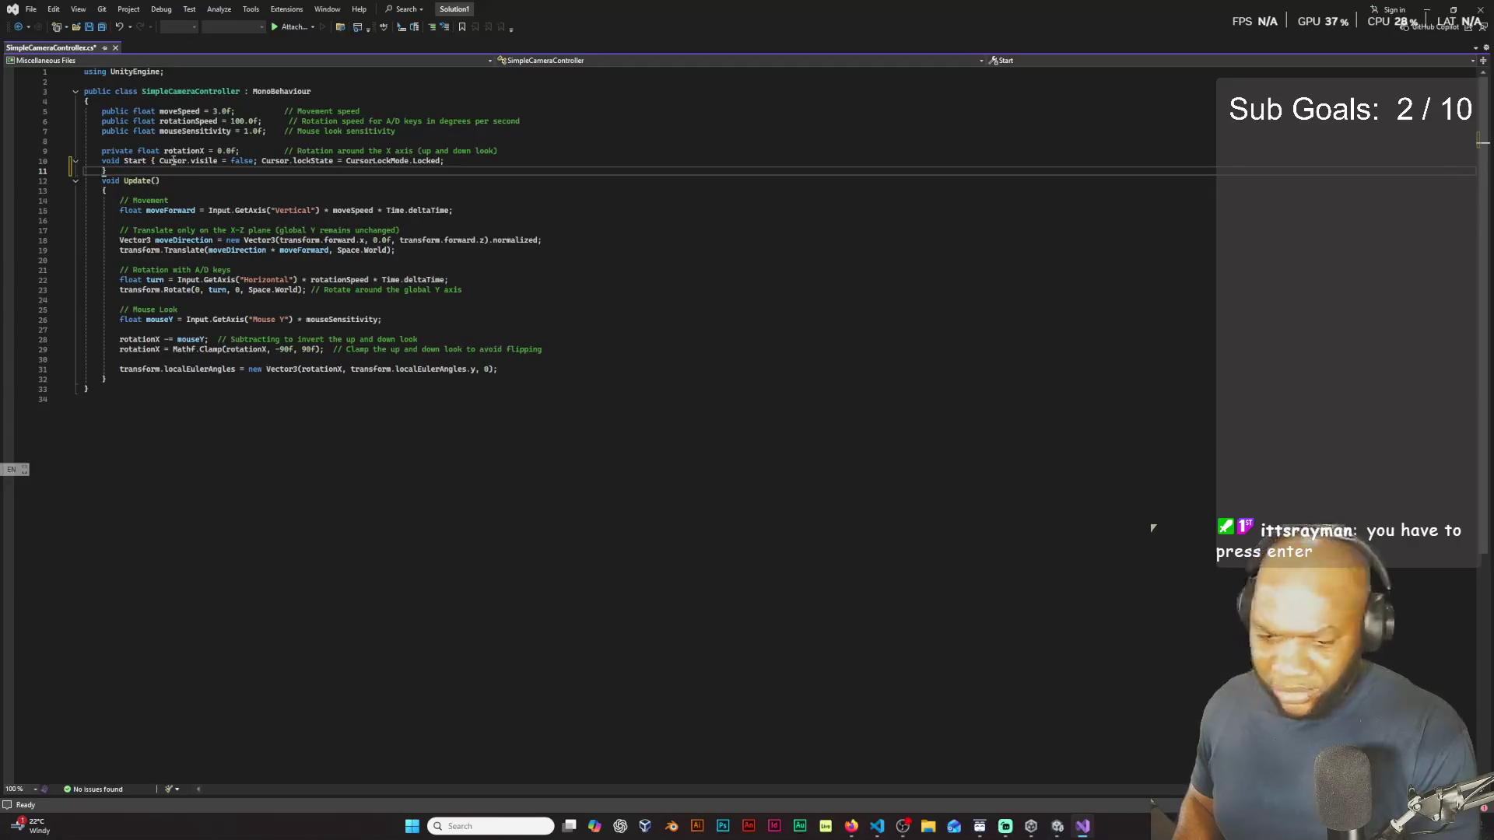
pyautogui.hotkey('ctrl', 'z')
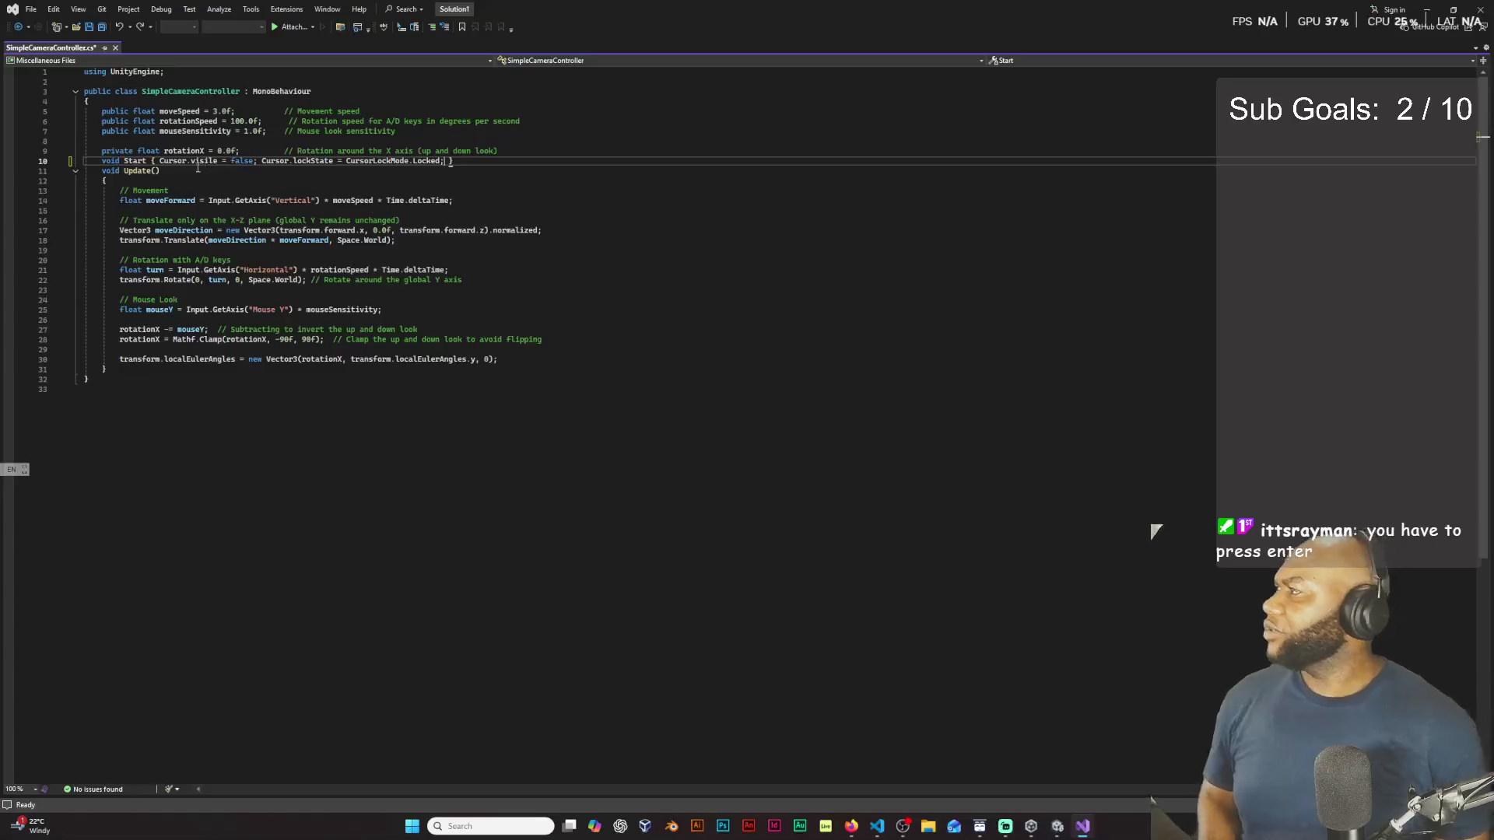
pyautogui.click(155, 161)
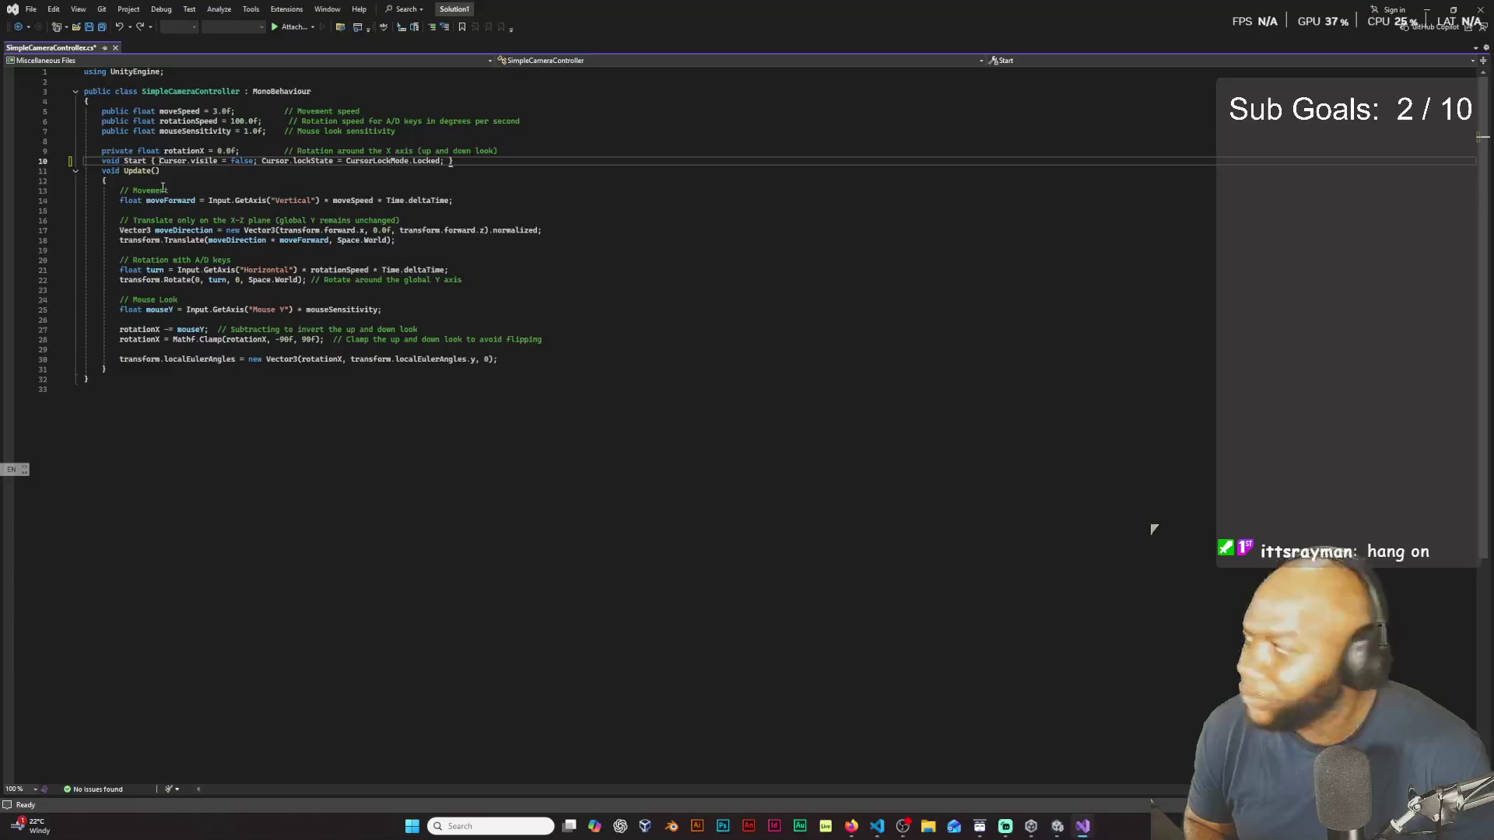
pyautogui.click(458, 181)
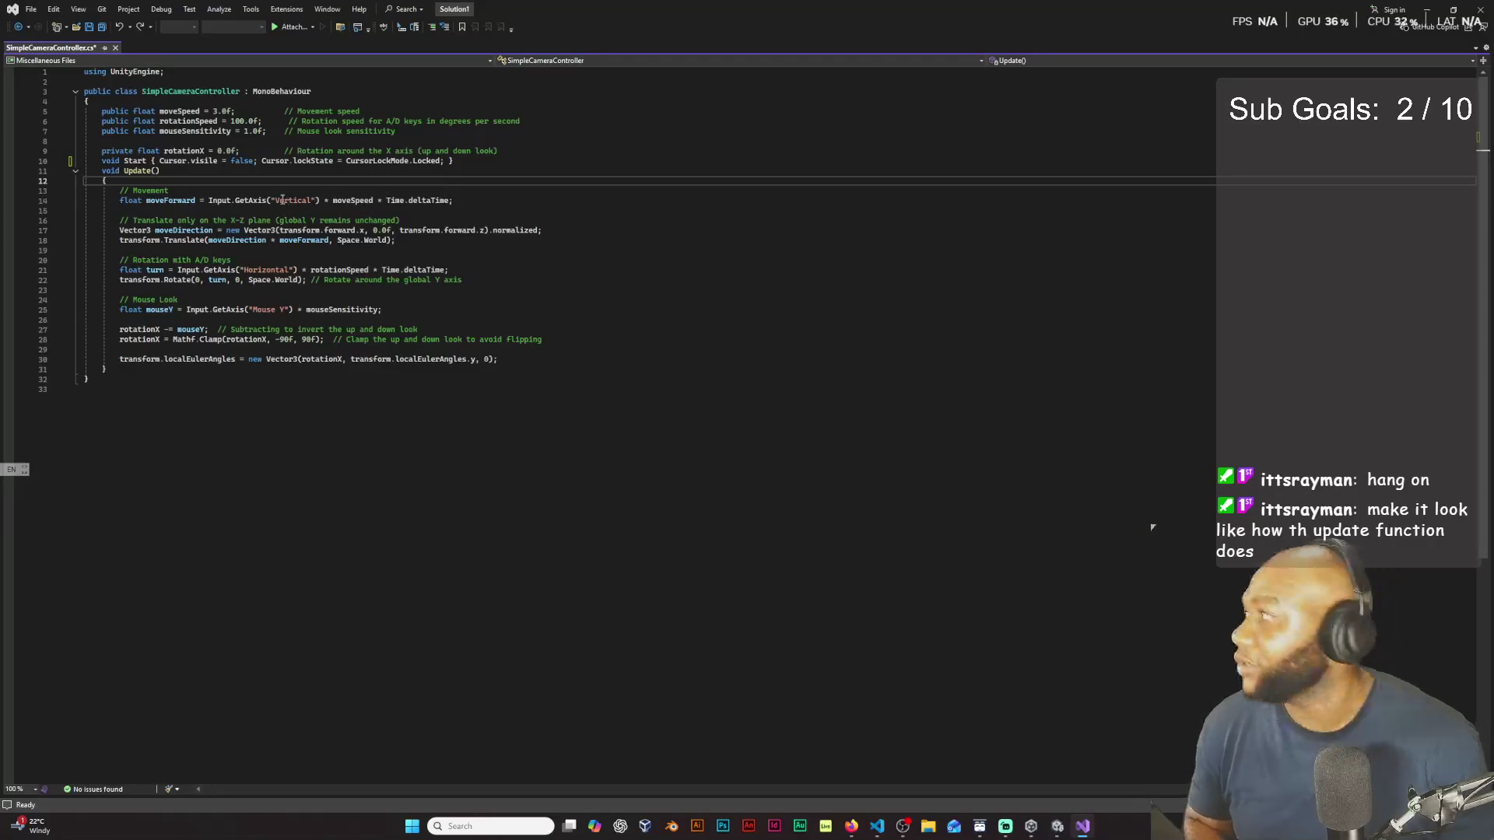
# Step: Add the missing () after Start in its declaration
pyautogui.click(152, 161)
pyautogui.doubleClick(135, 161)
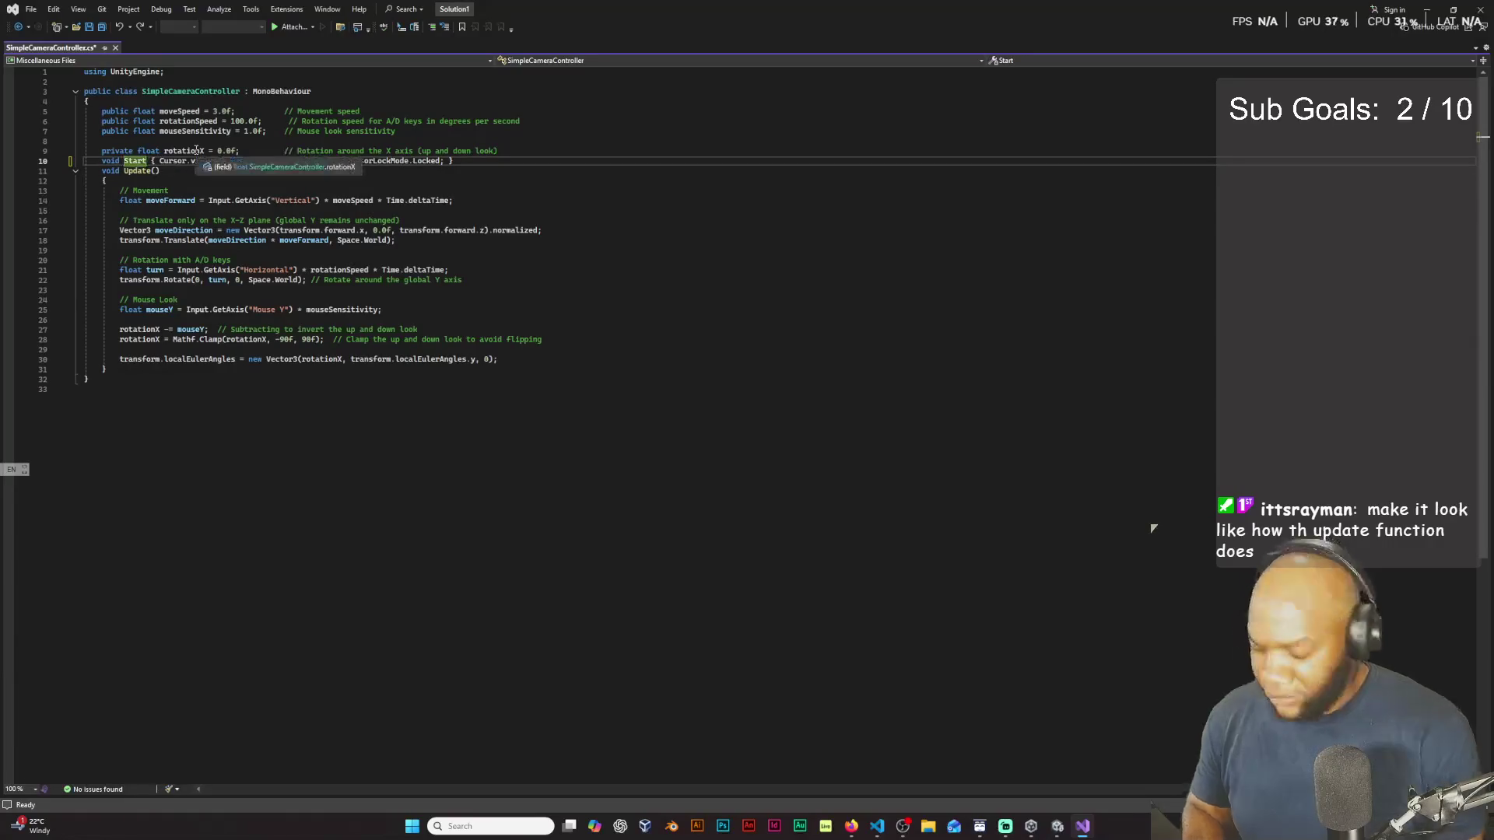
pyautogui.press('Right')
pyautogui.write('()')
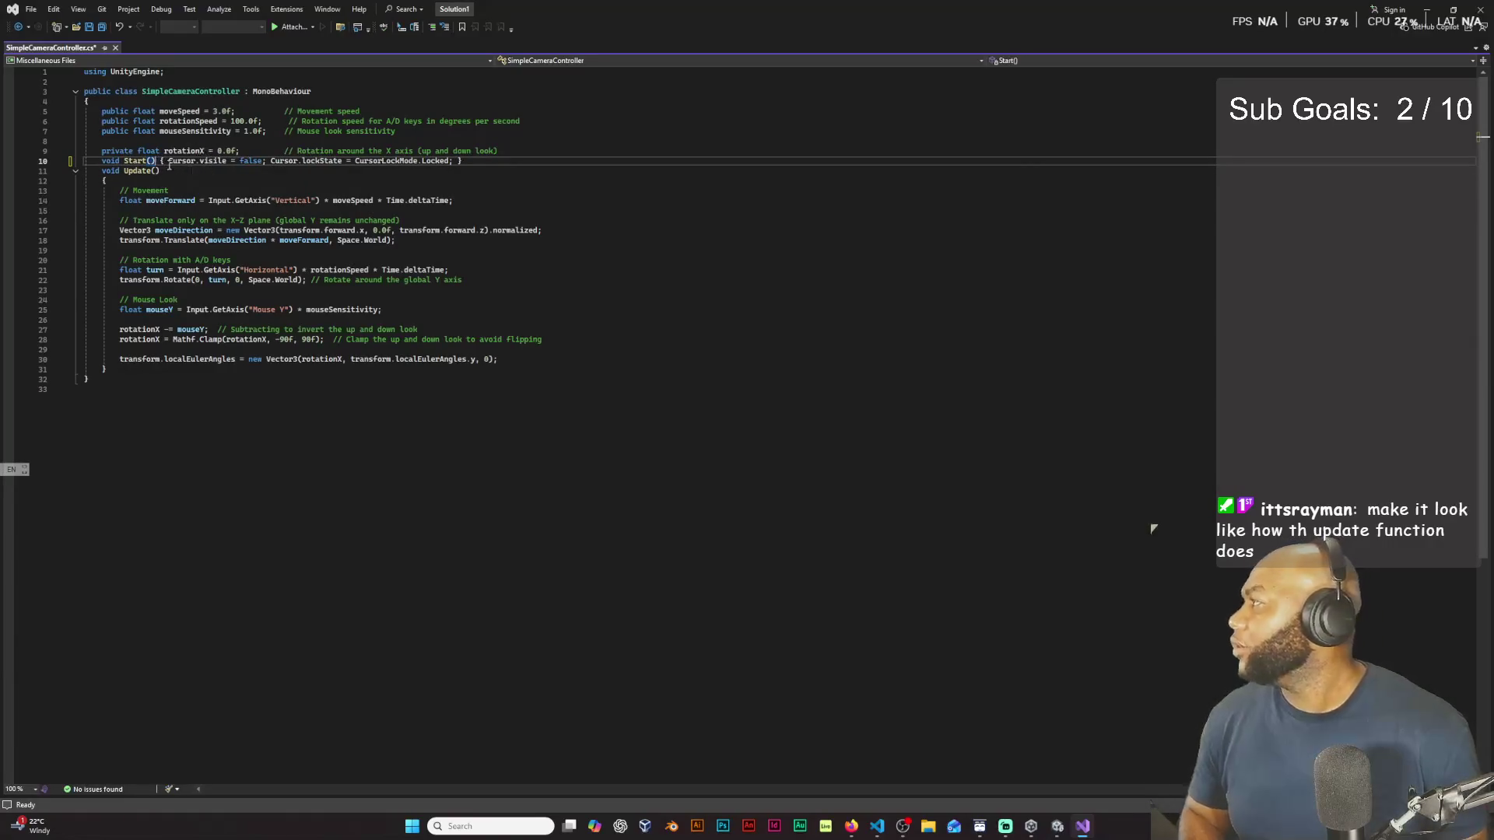
# Step: Put each Cursor statement and Start's closing brace on separate lines, like Update
pyautogui.click(168, 161)
pyautogui.press('Return')
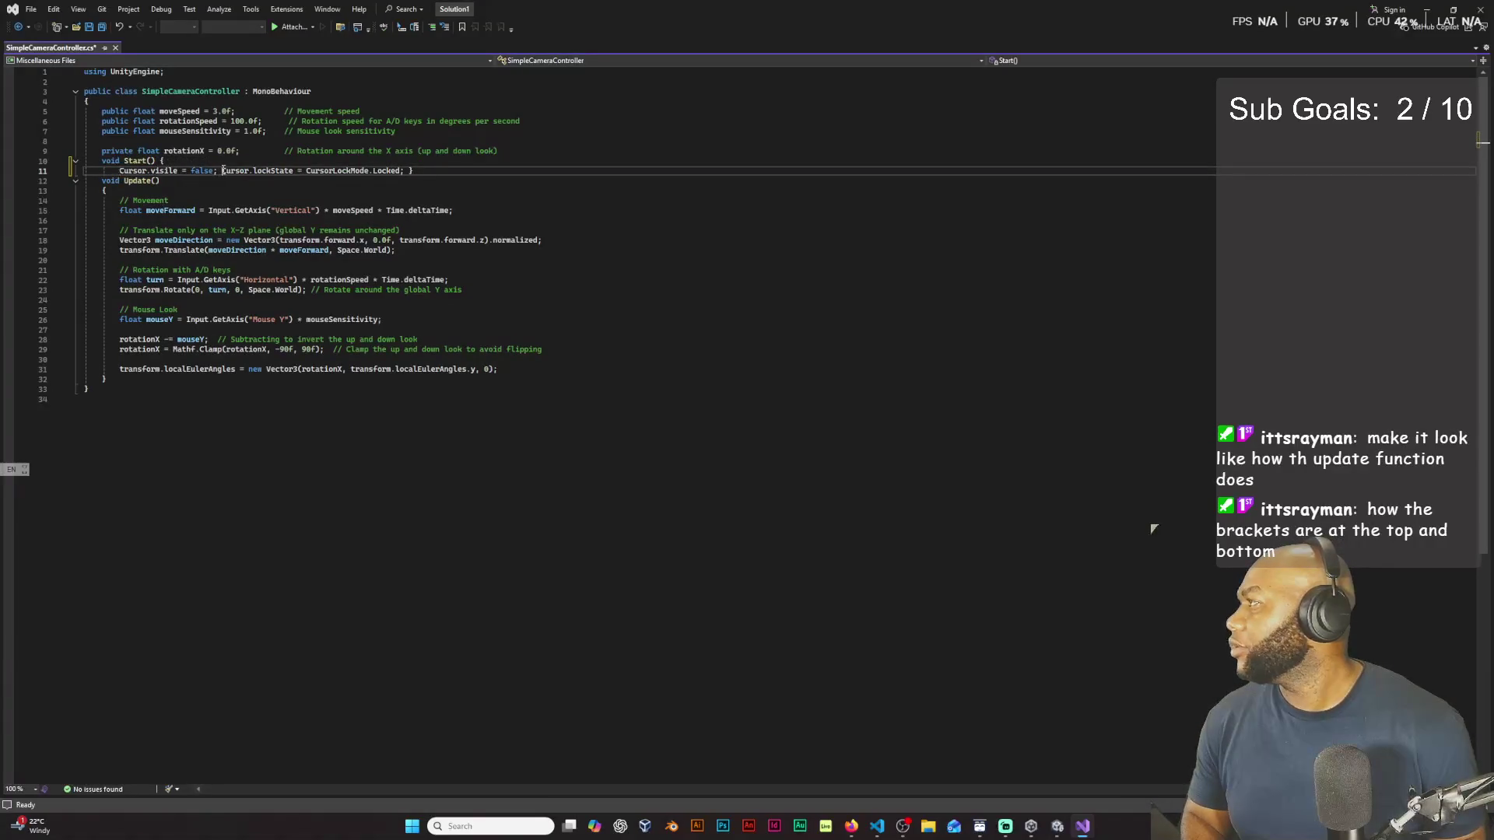
pyautogui.press('Return')
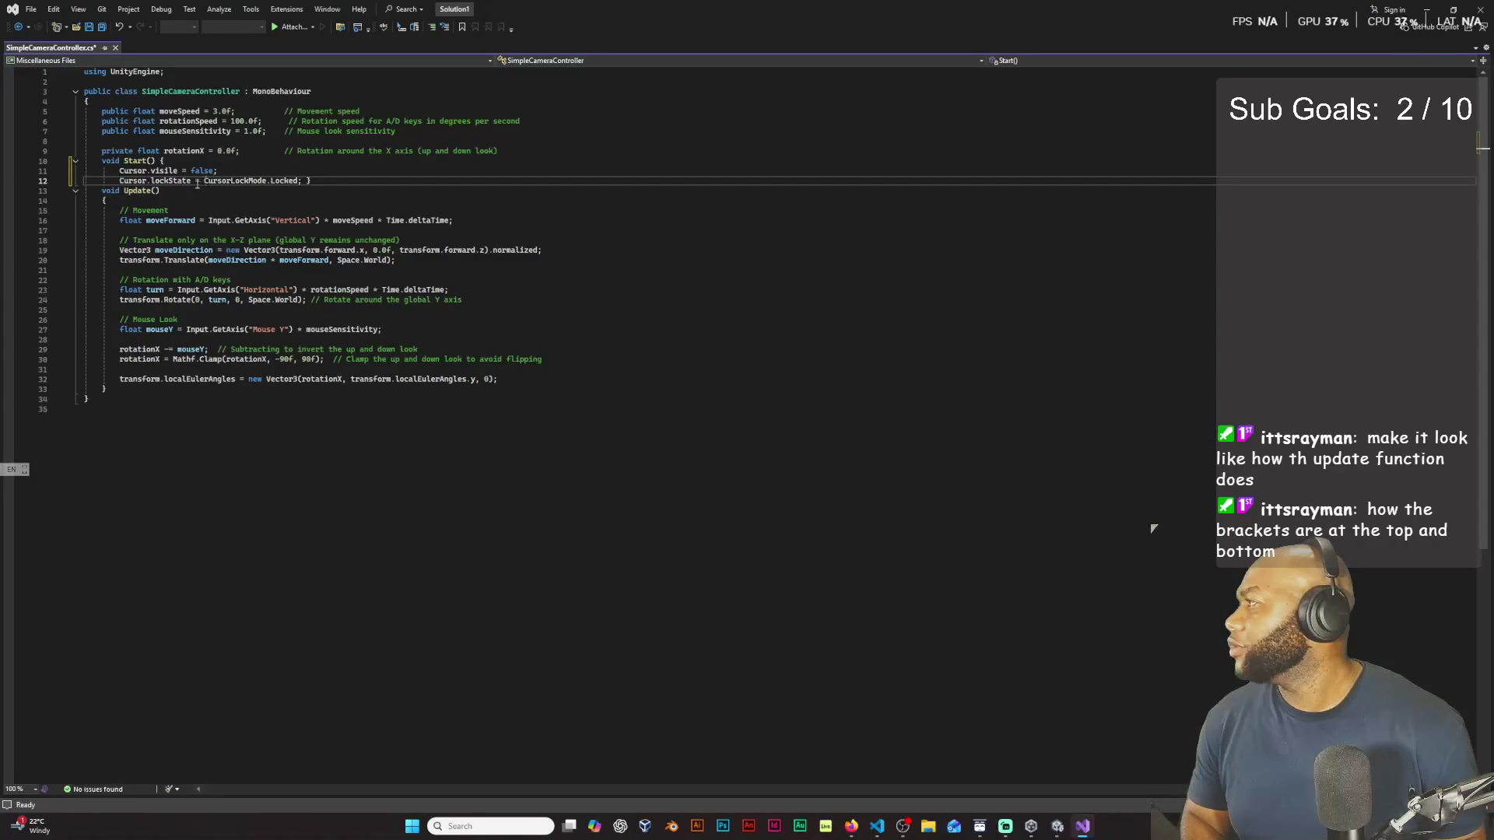
pyautogui.click(307, 180)
pyautogui.press('Return')
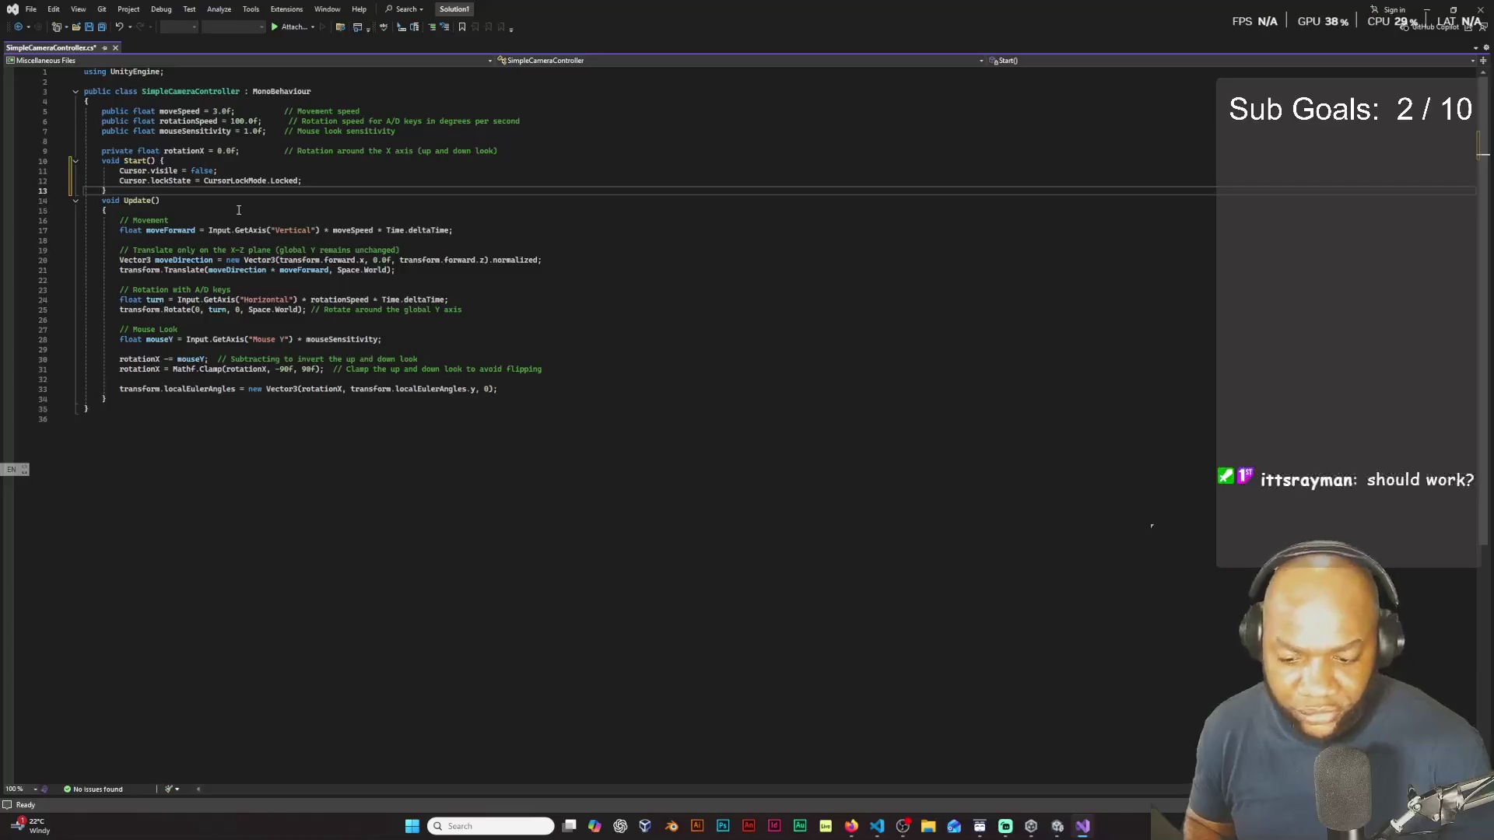
# Step: Save SimpleCameraController.cs and switch to Unity
pyautogui.click(664, 337)
pyautogui.hotkey('ctrl', 's')
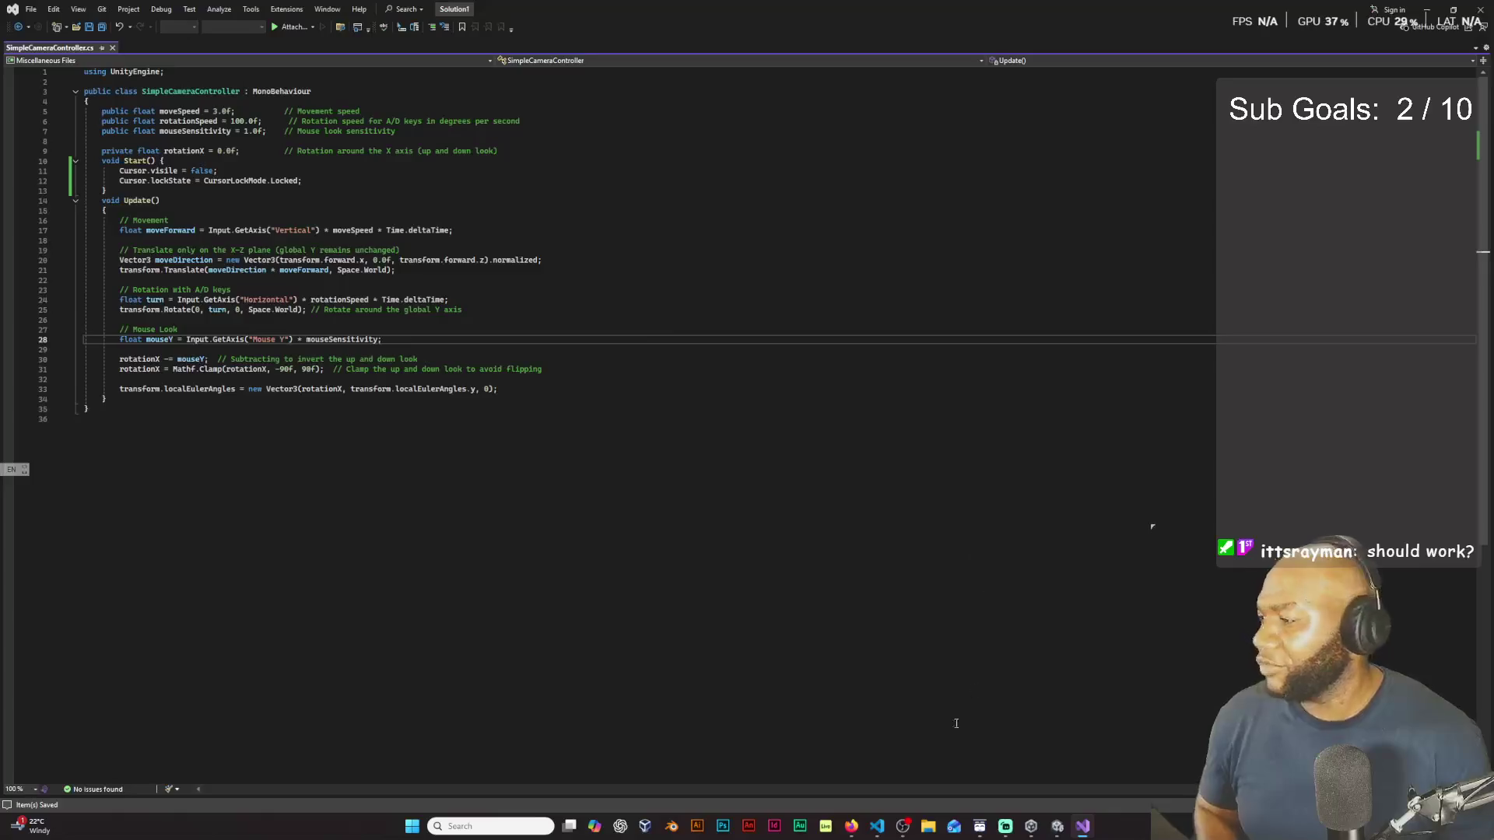
pyautogui.click(1055, 824)
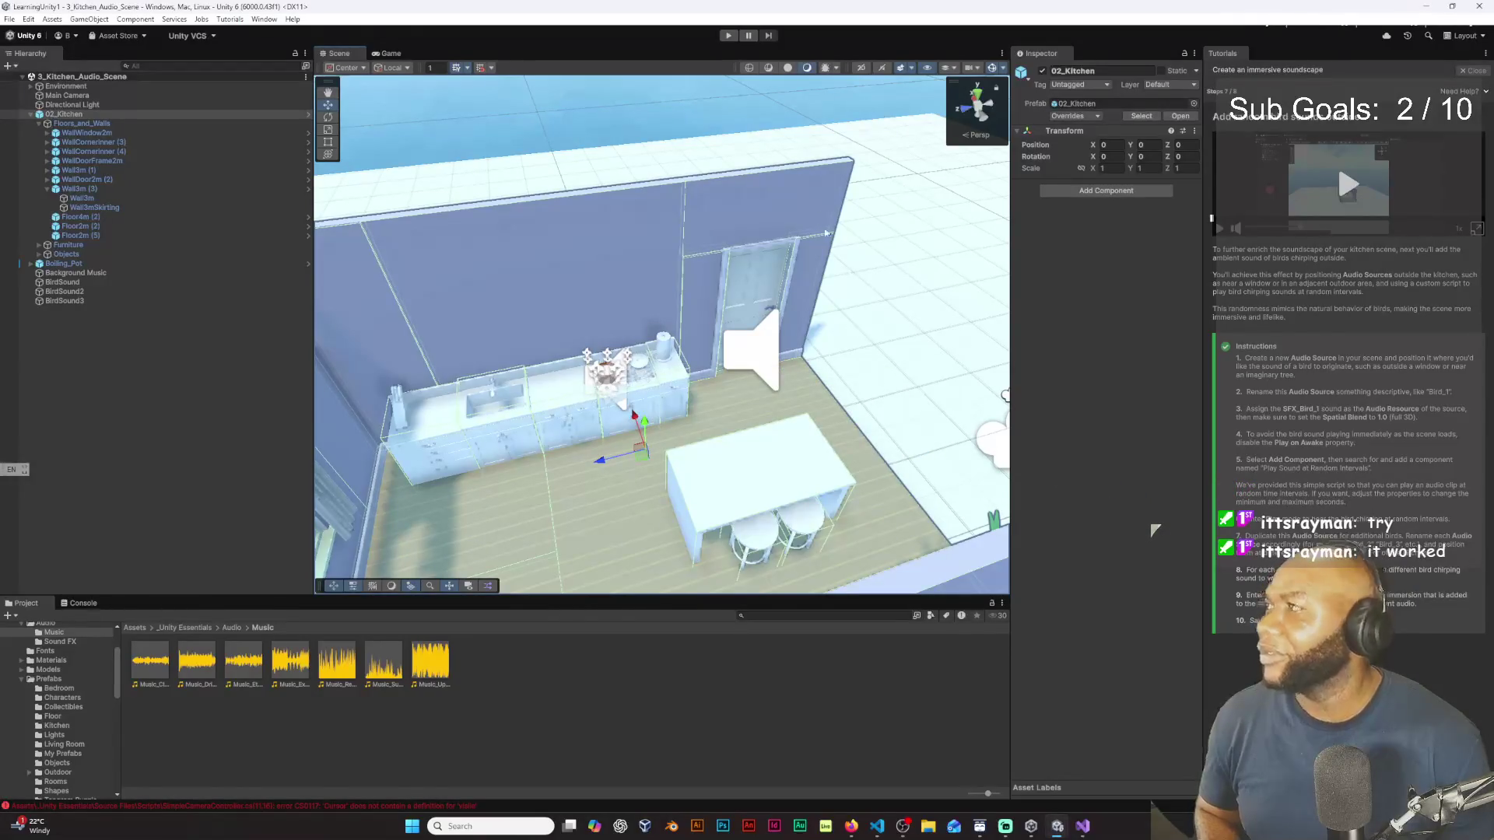
pyautogui.click(729, 36)
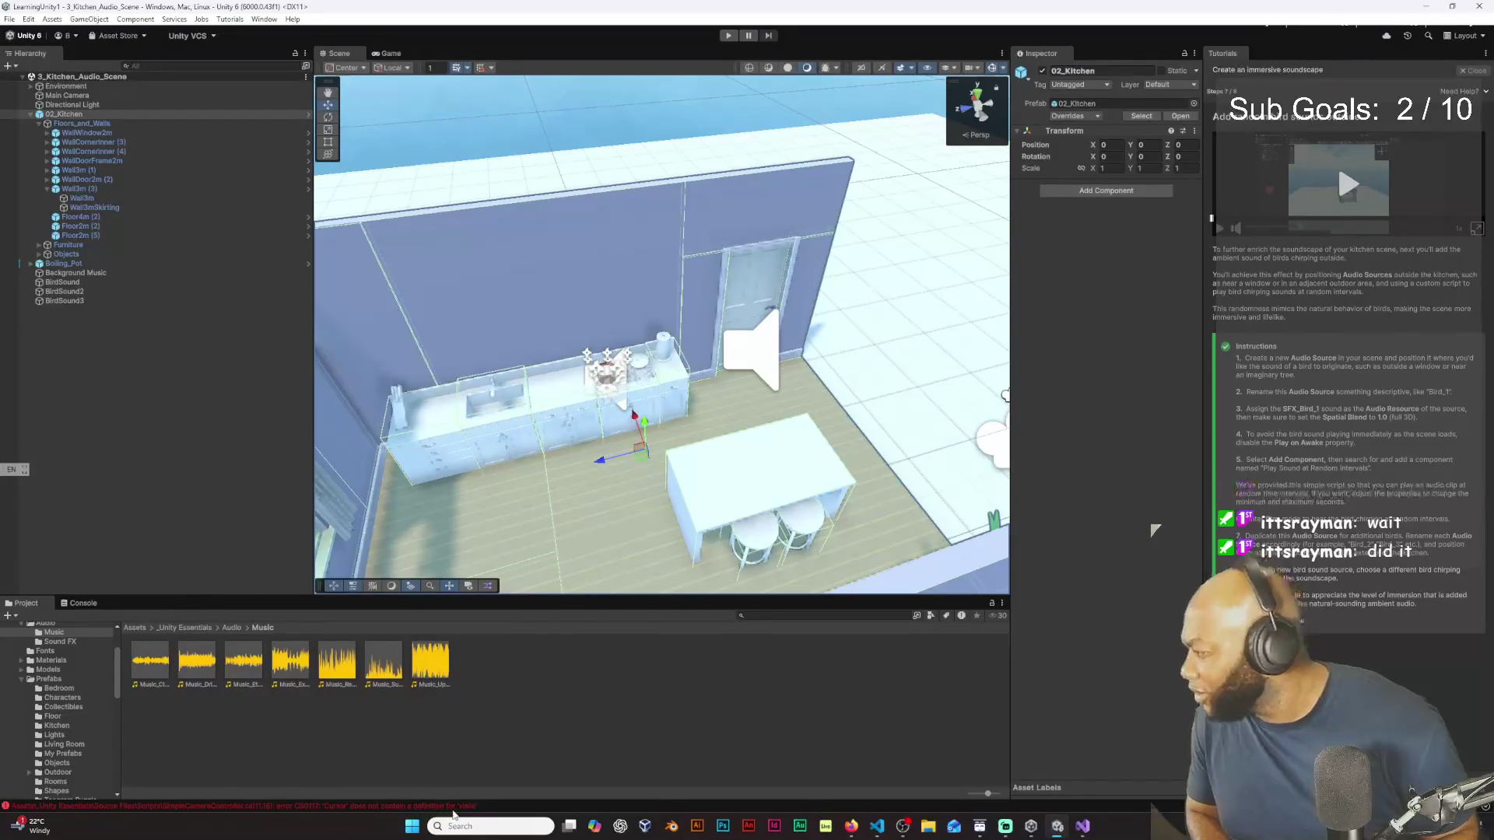
pyautogui.moveTo(1085, 829)
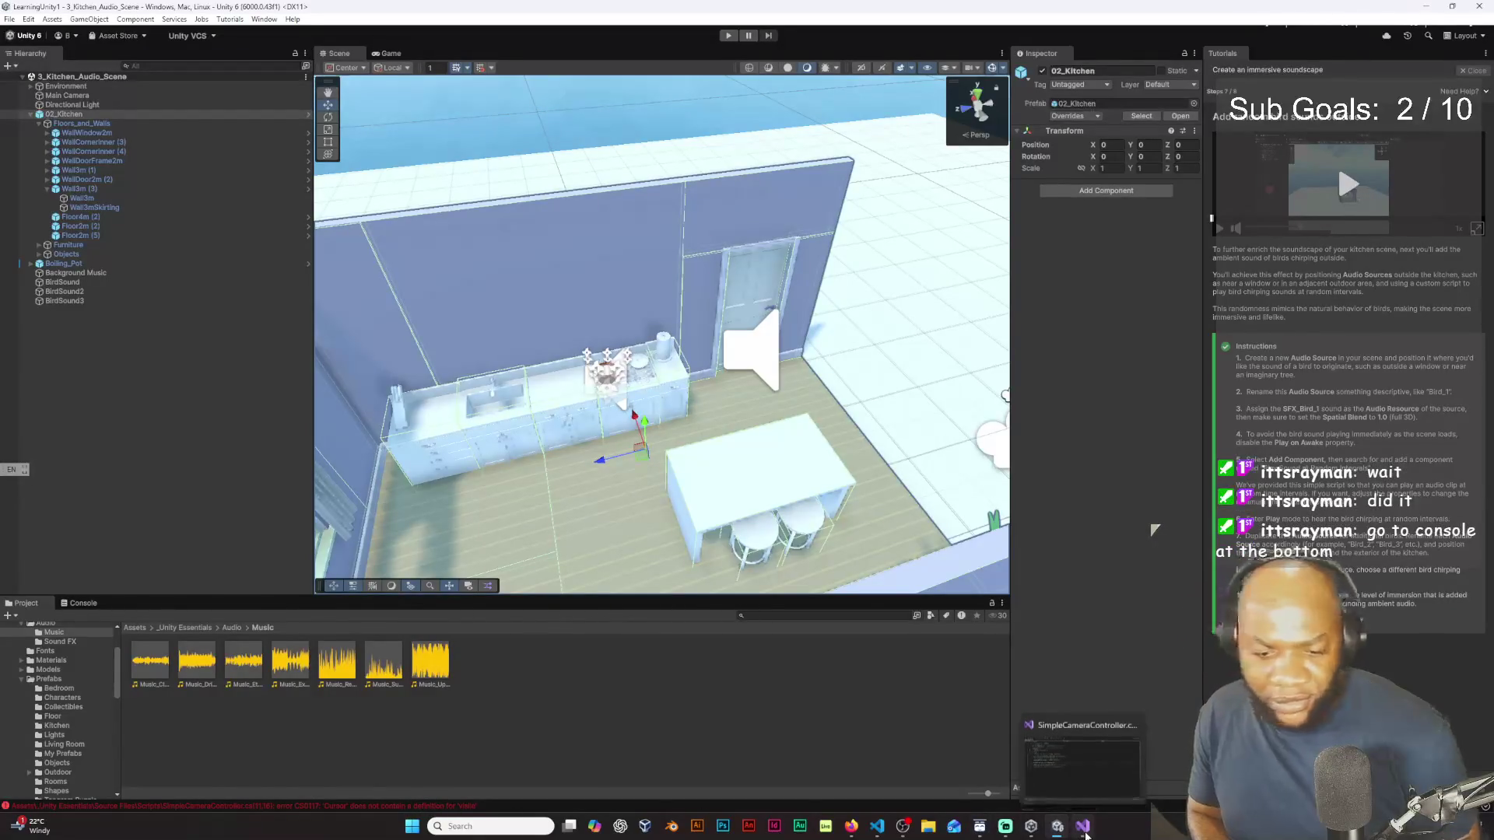
pyautogui.click(1091, 785)
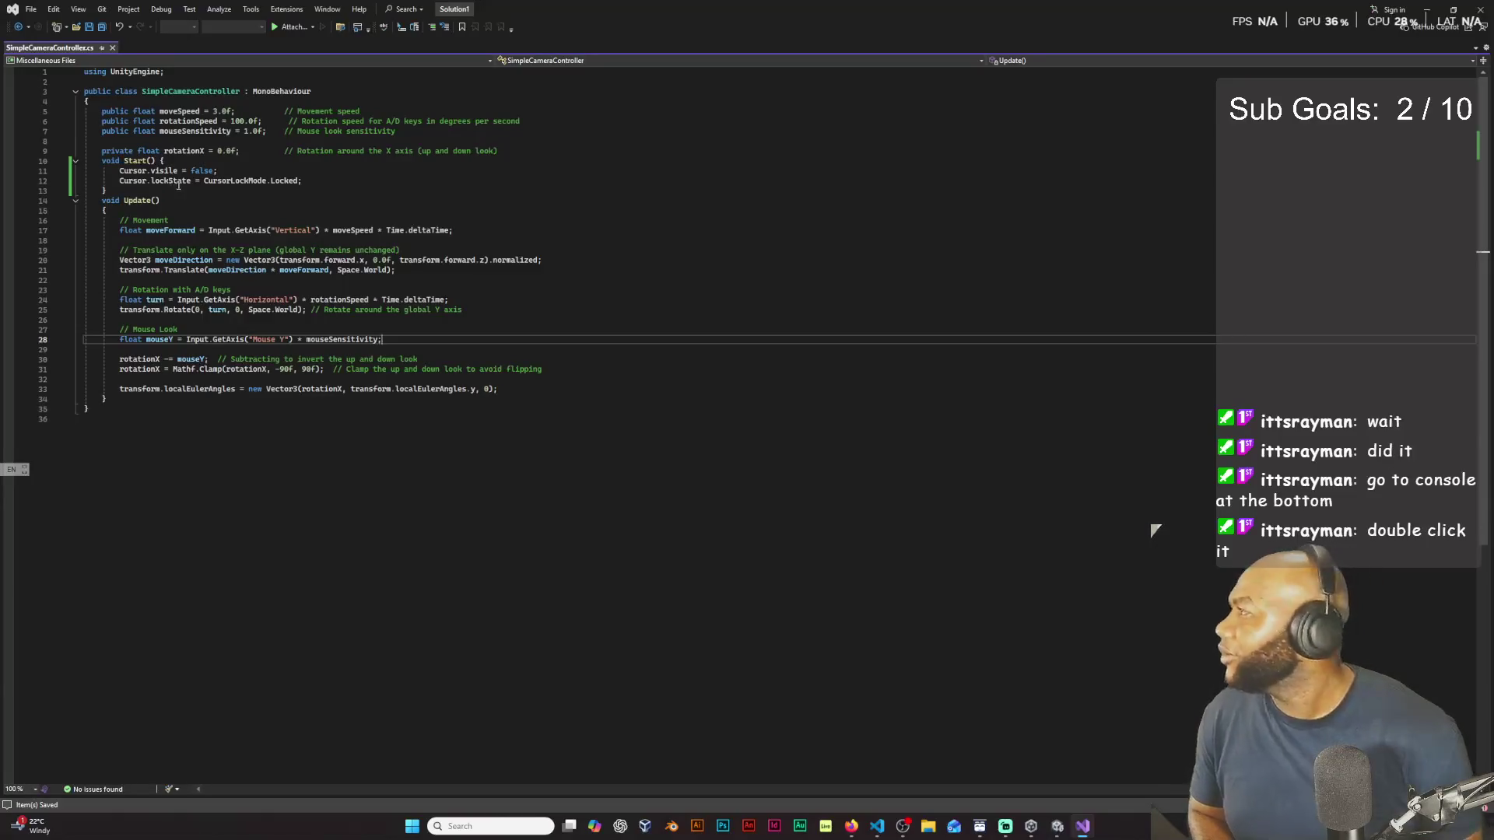
# Step: Correct the Start method's Cursor.visible = false; line and save SimpleCameraController
pyautogui.click(170, 171)
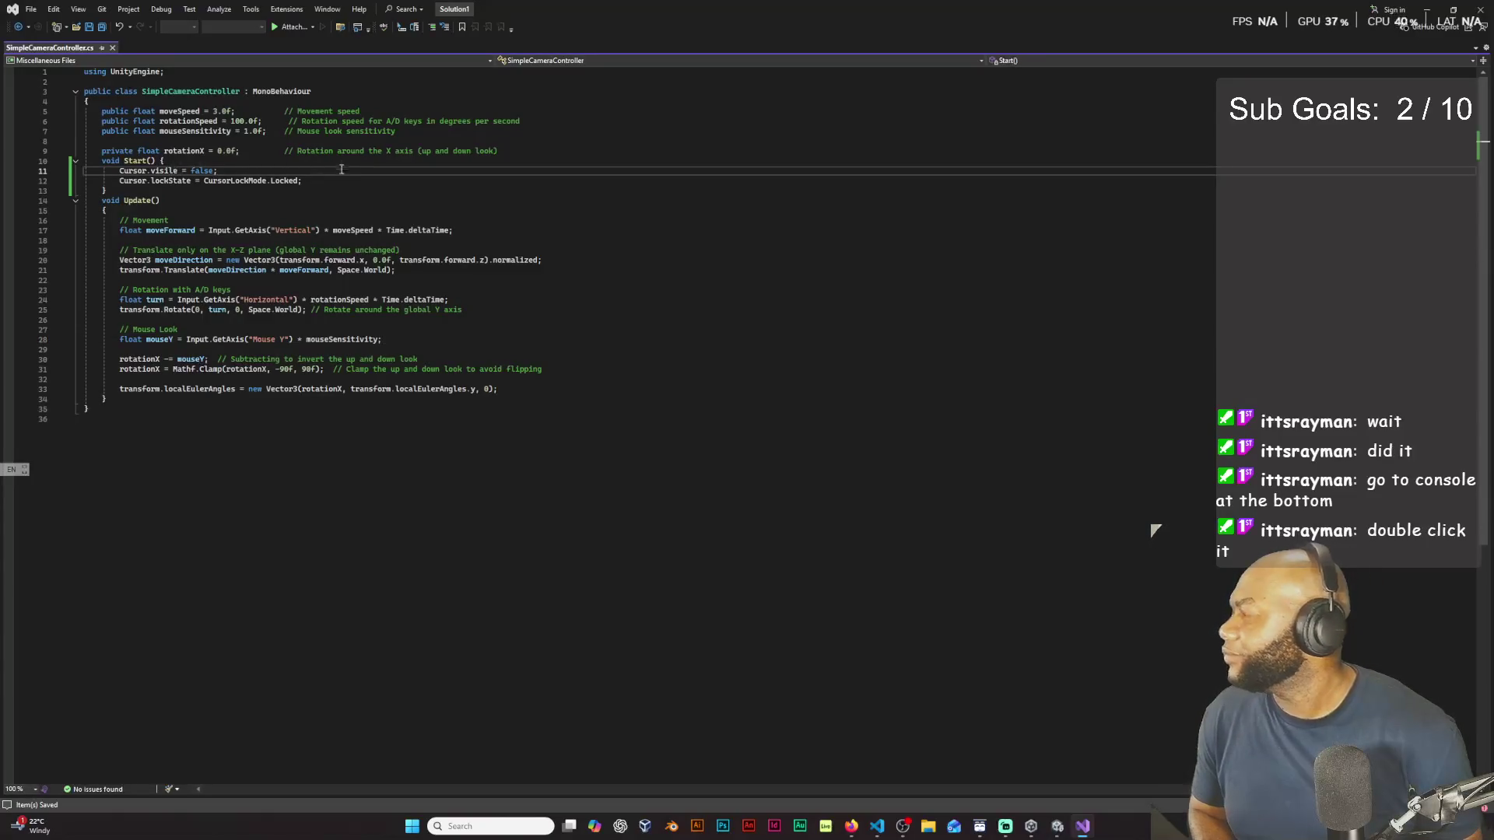
pyautogui.click(820, 270)
pyautogui.hotkey('ctrl', 's')
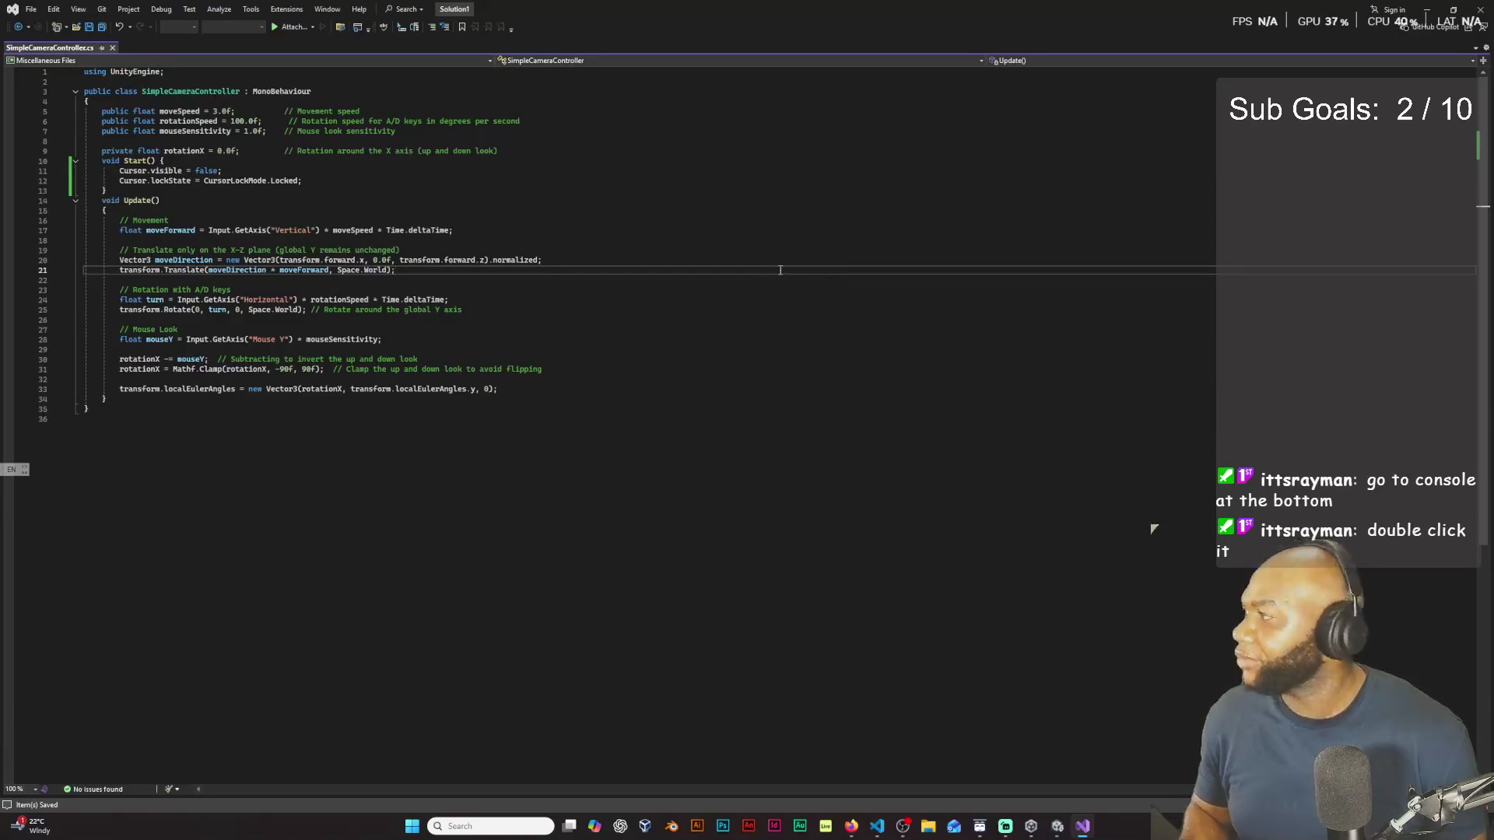
# Step: Switch back to the Unity editor and start playing the kitchen scene
pyautogui.moveTo(1031, 826)
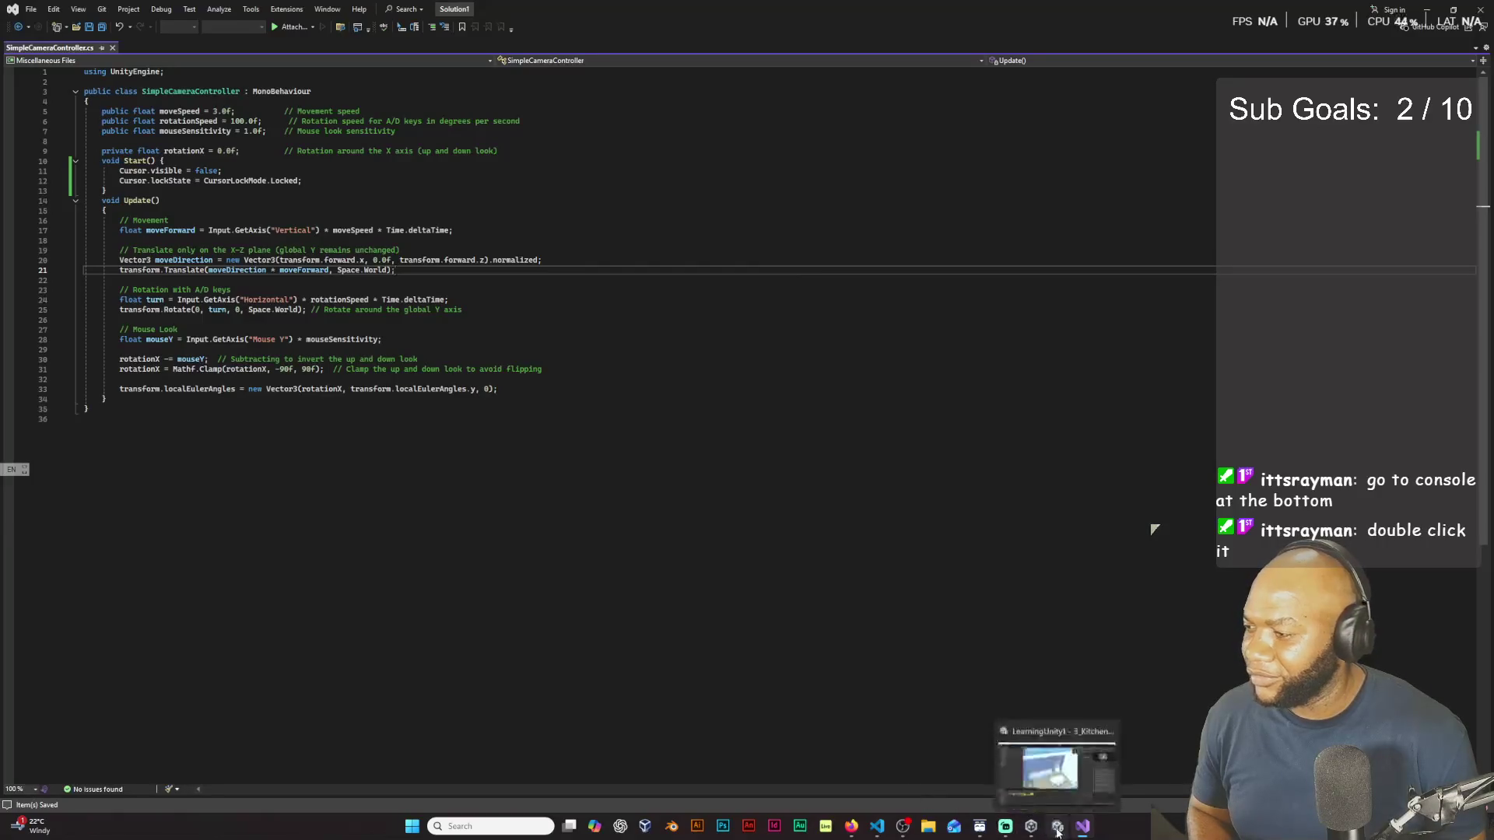
pyautogui.click(1078, 777)
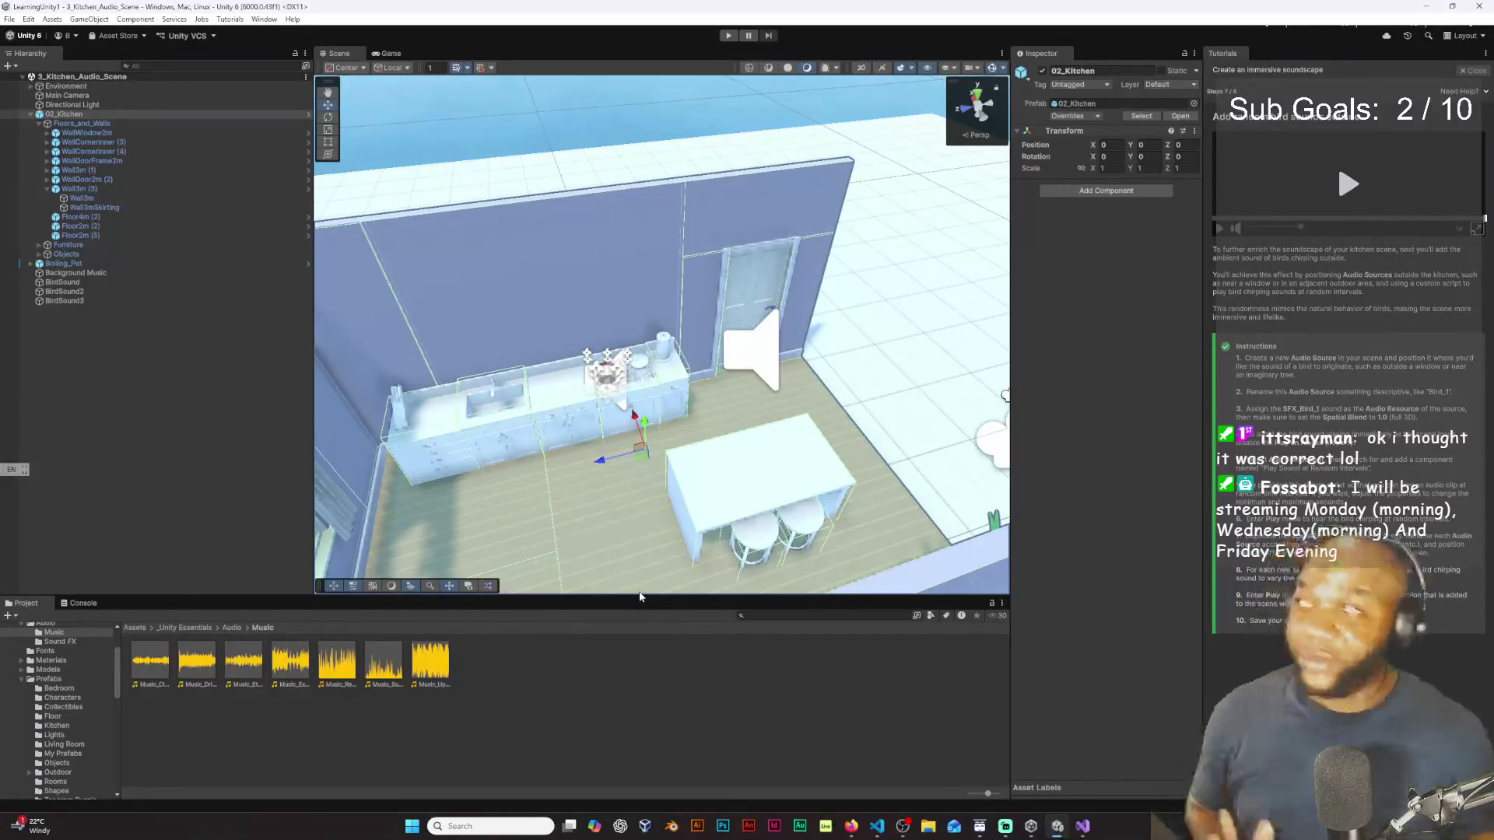
pyautogui.click(728, 35)
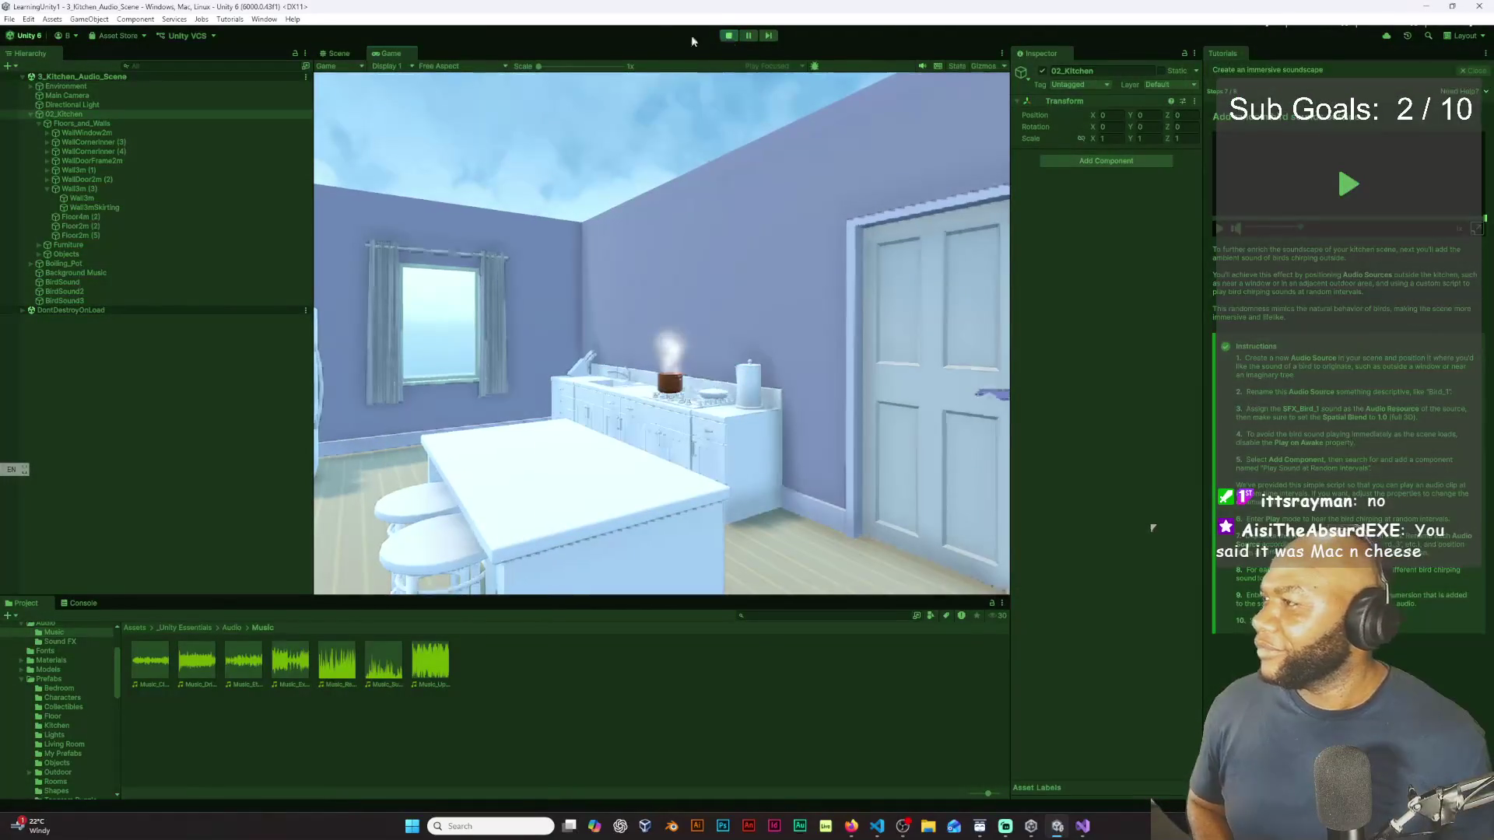
# Step: Walk the camera around the kitchen past the counter, island, window, sink and fridge
pyautogui.press('w')
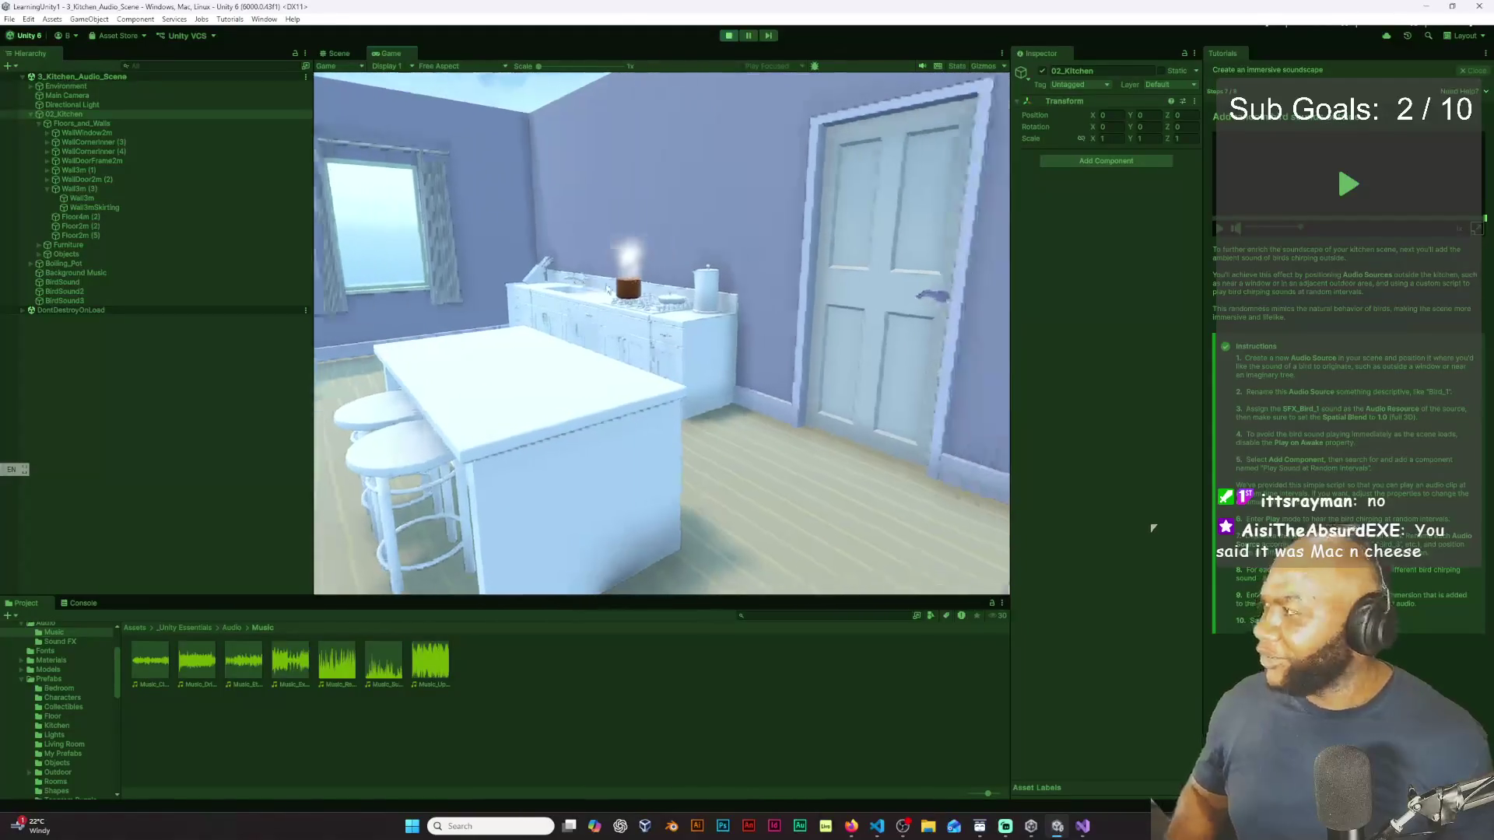
pyautogui.press('w')
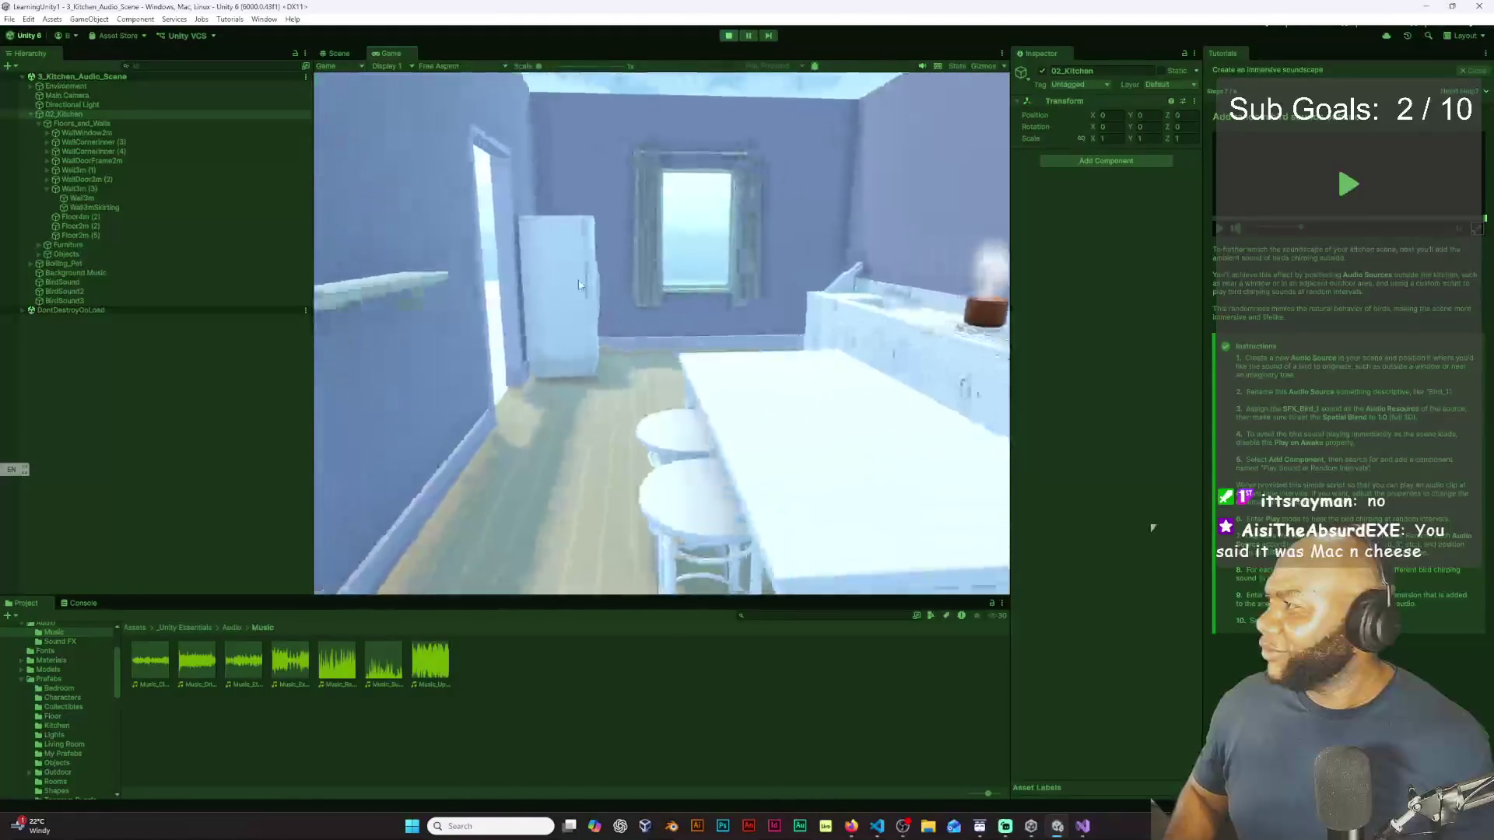
pyautogui.press('w')
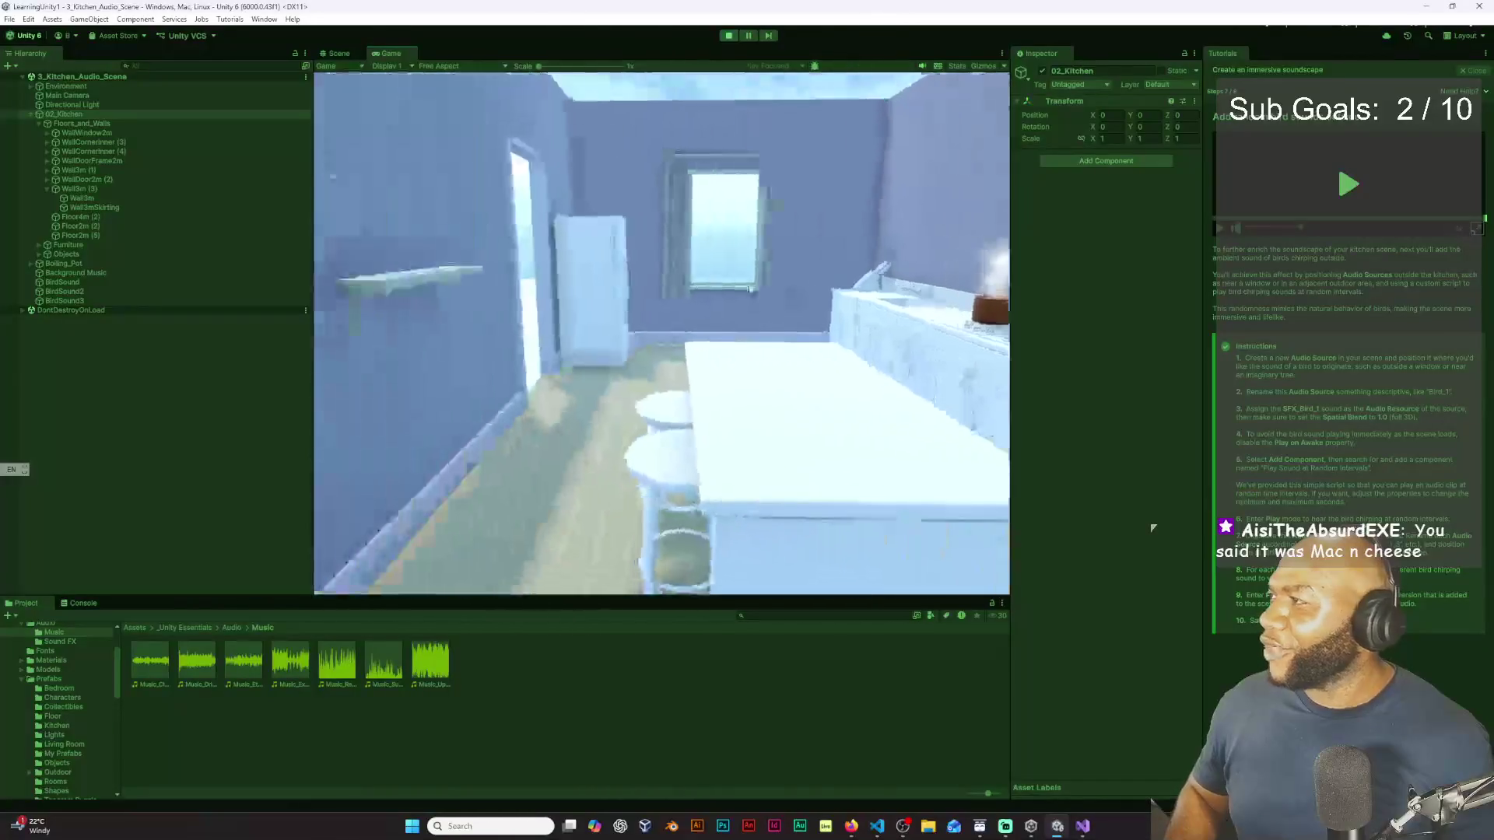
pyautogui.press('w')
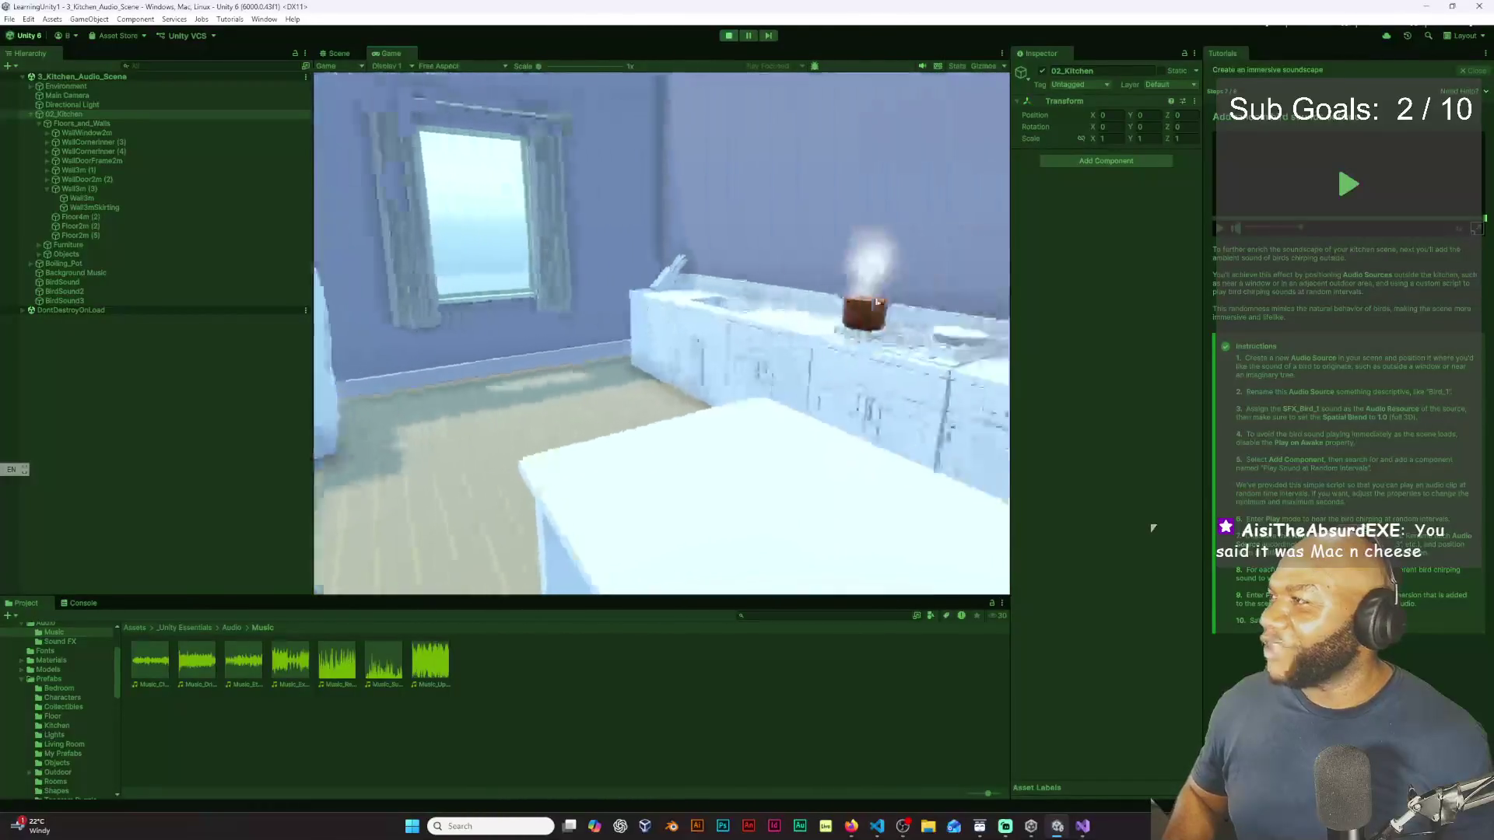
pyautogui.press('w')
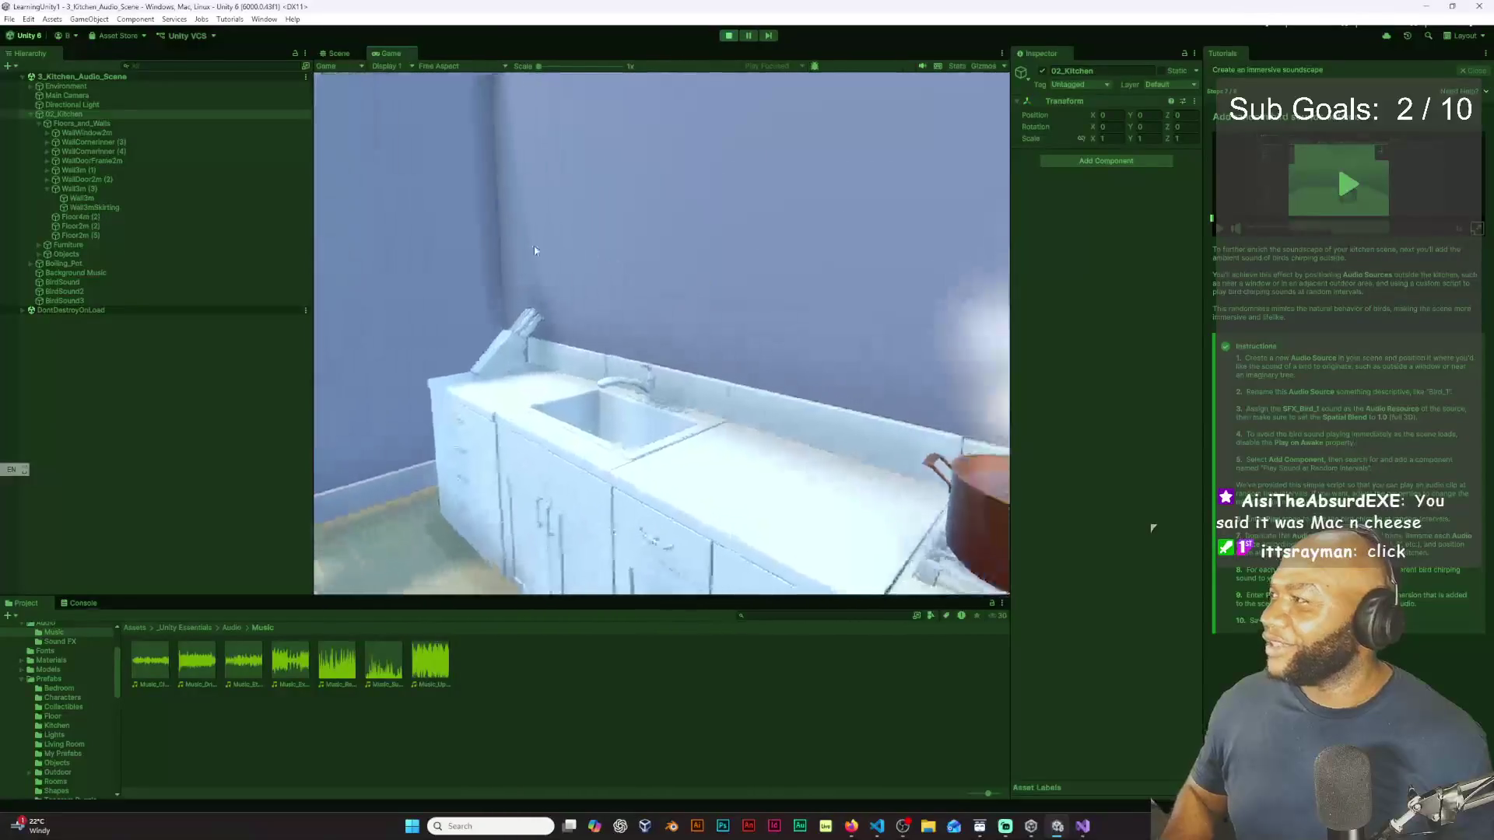
pyautogui.press('s')
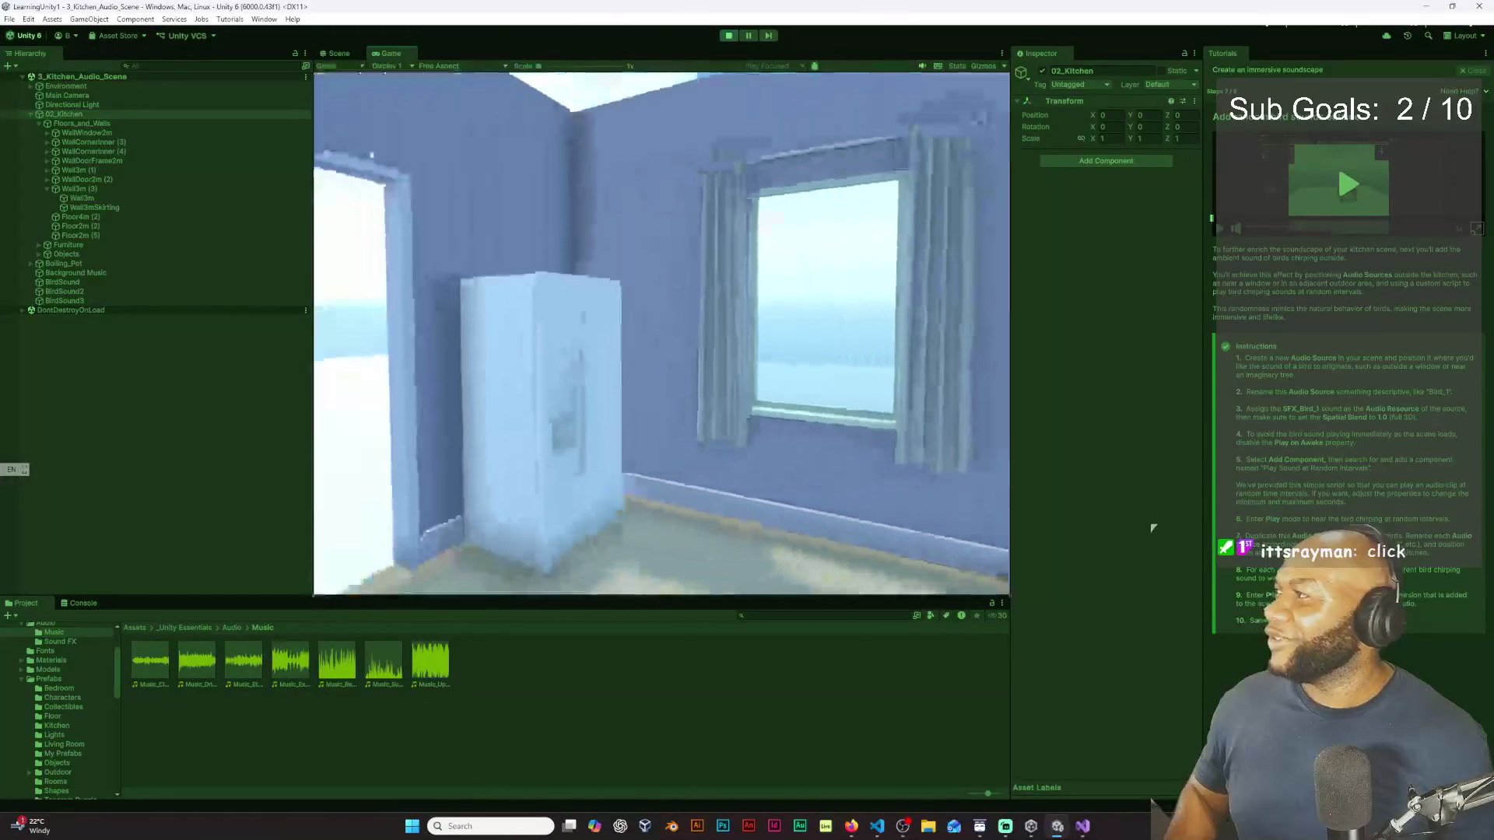
pyautogui.press('w')
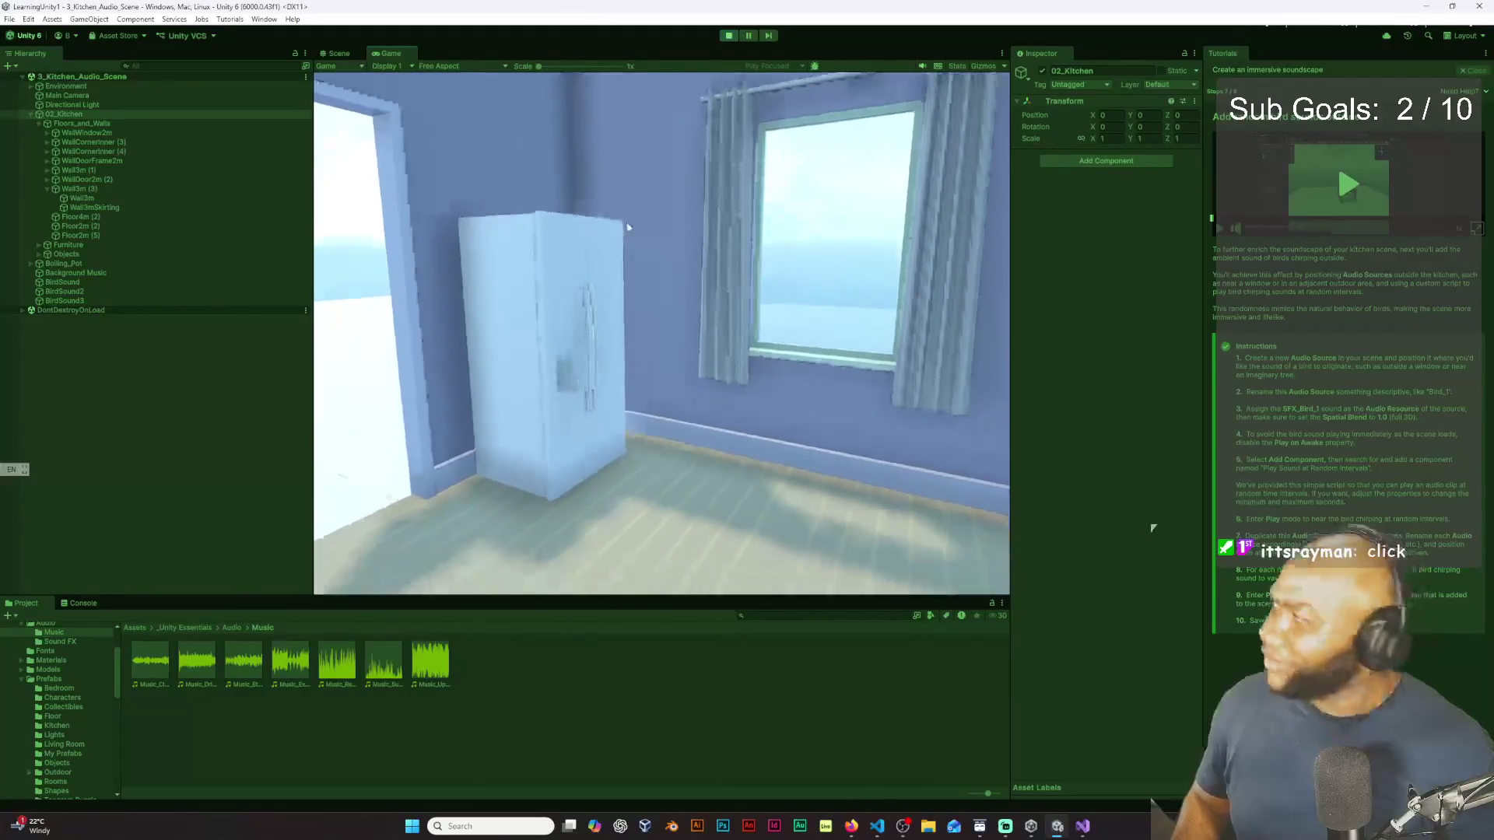
pyautogui.press('s')
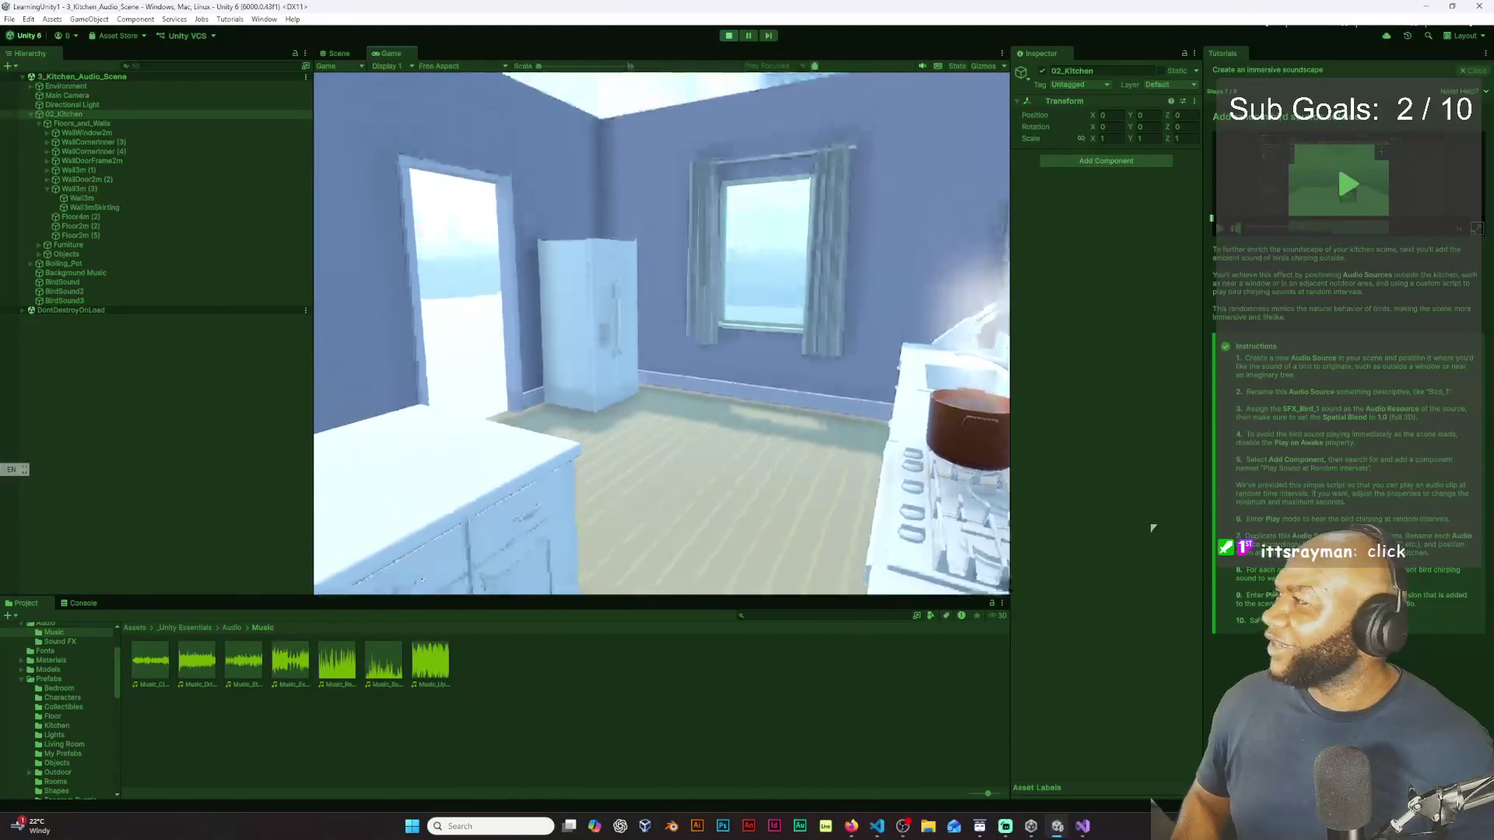
# Step: Walk out the doorway, come back in toward the boiling pot, then stop play mode
pyautogui.press('w')
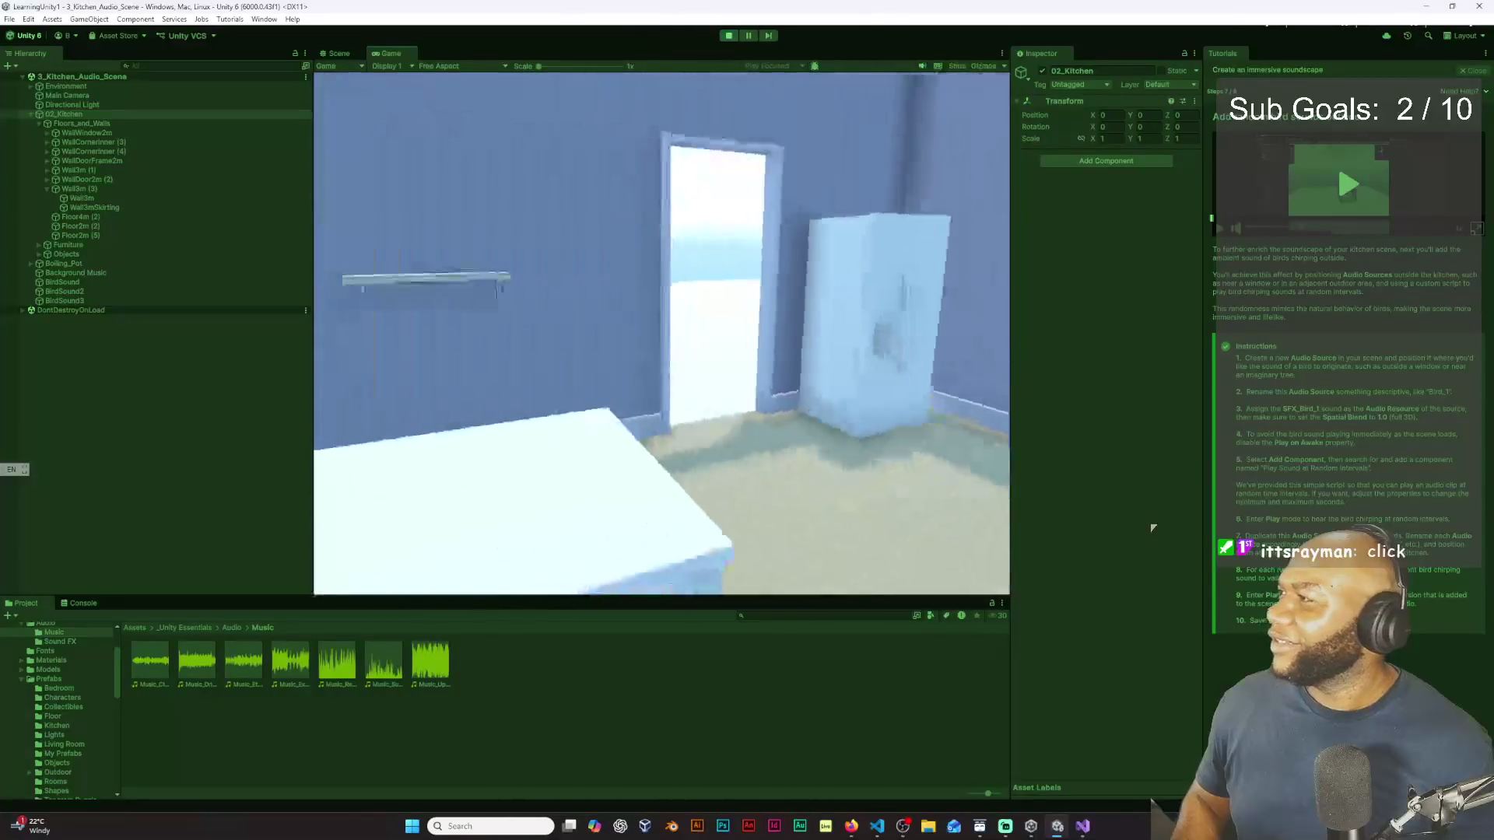
pyautogui.press('w')
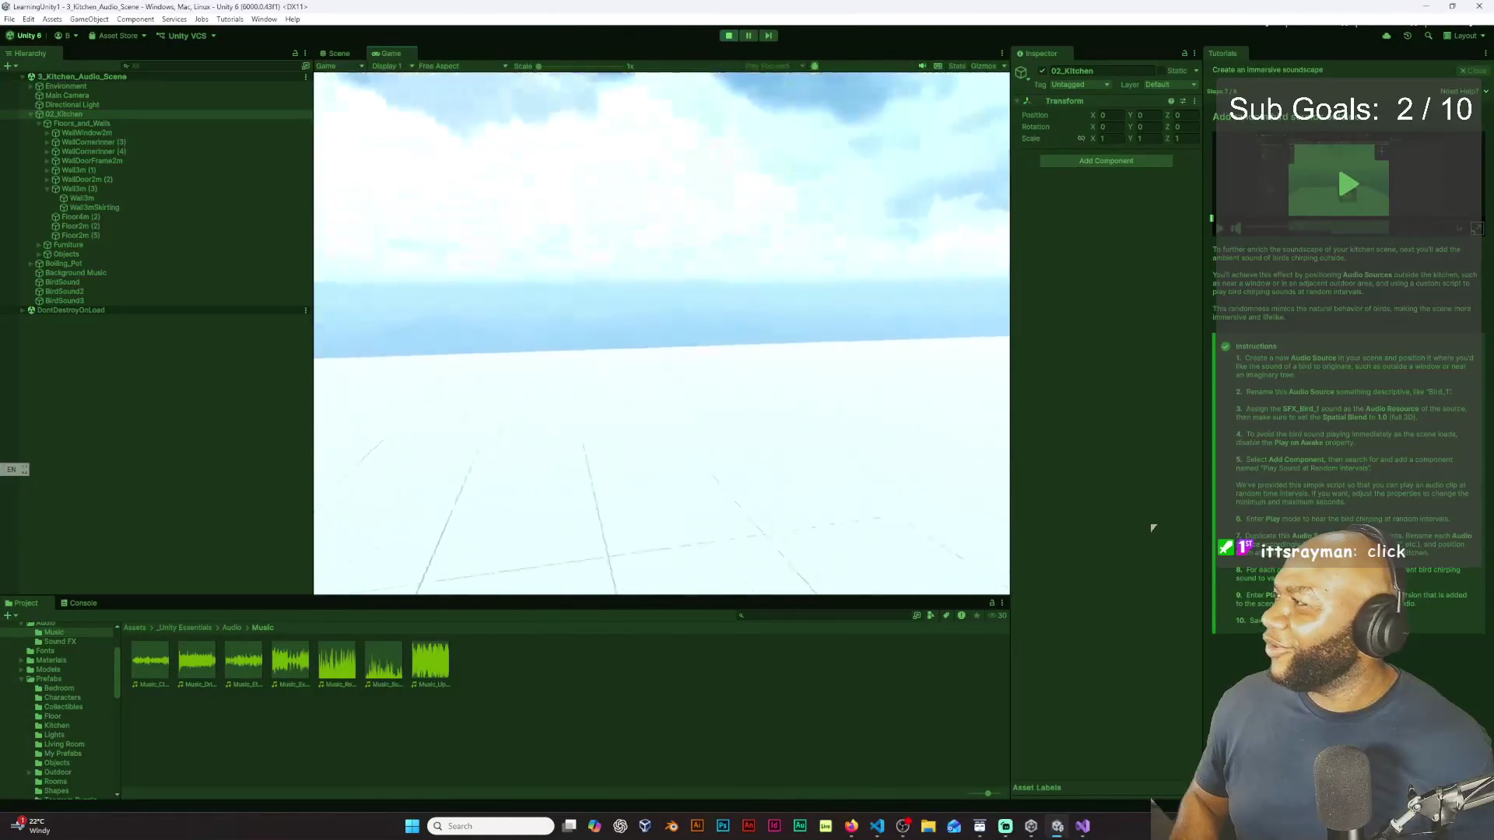
pyautogui.press('w')
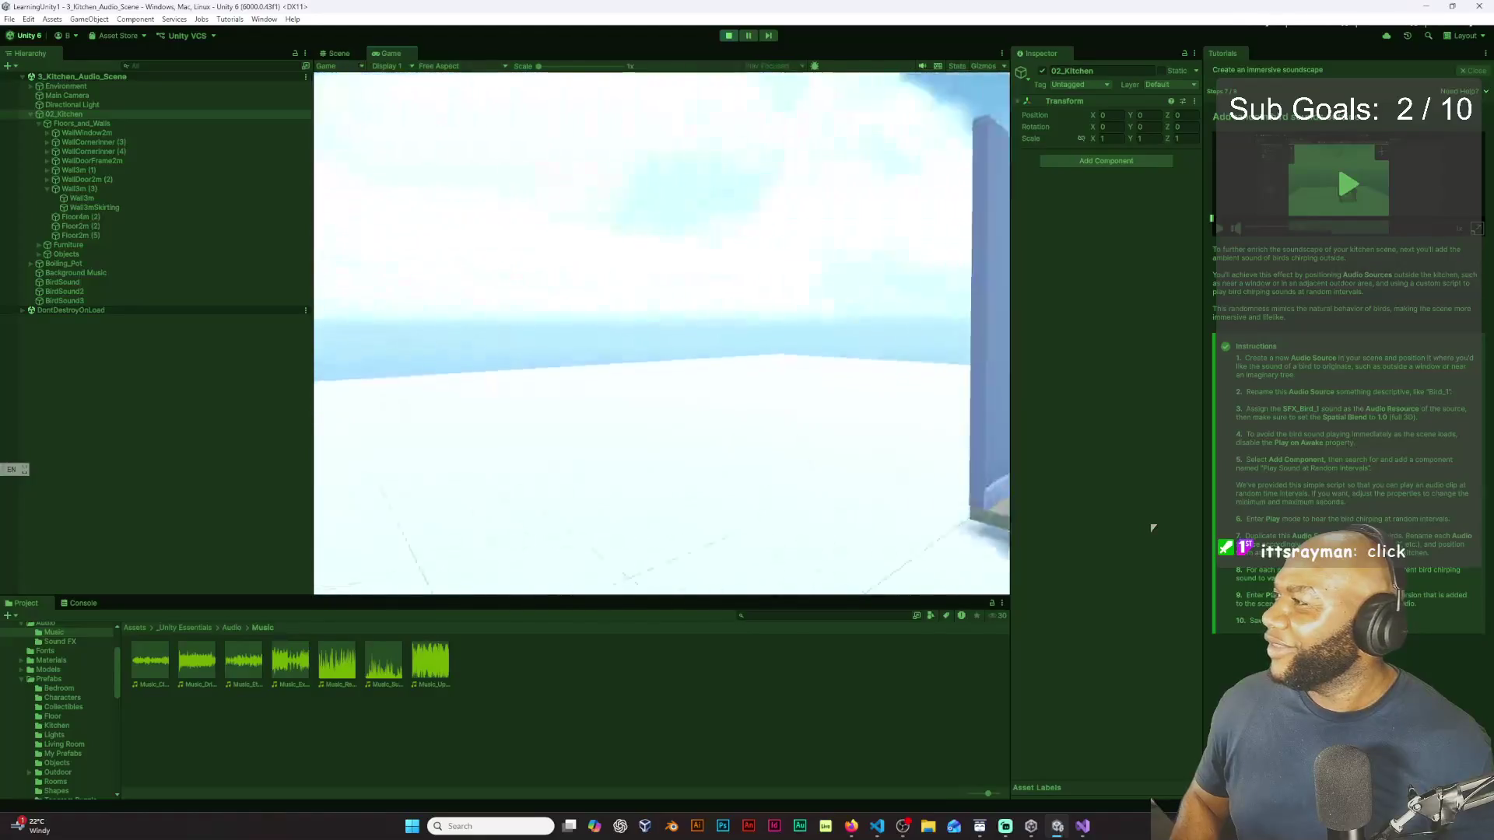
pyautogui.press('s')
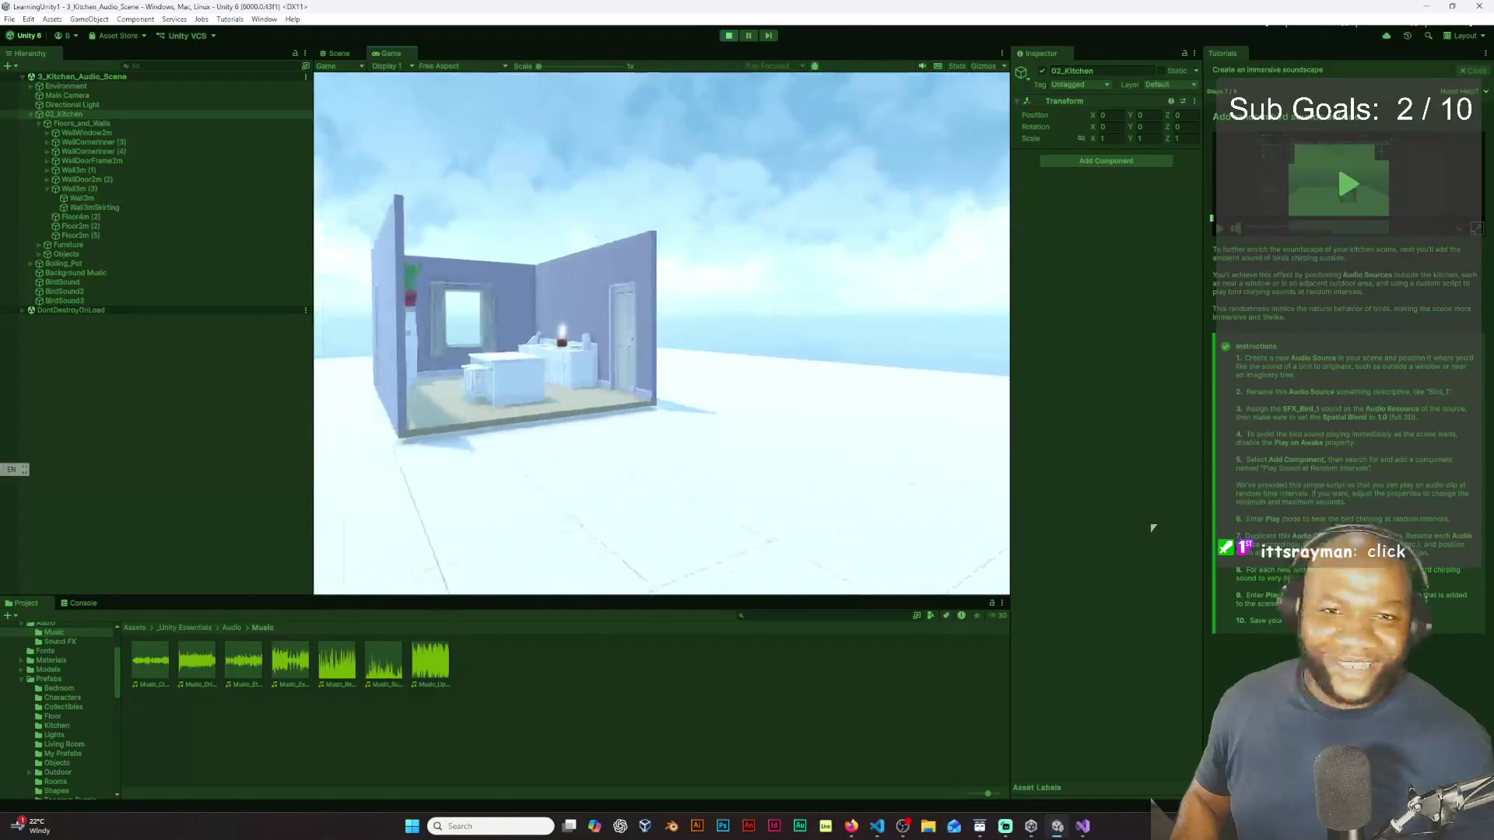
pyautogui.press('w')
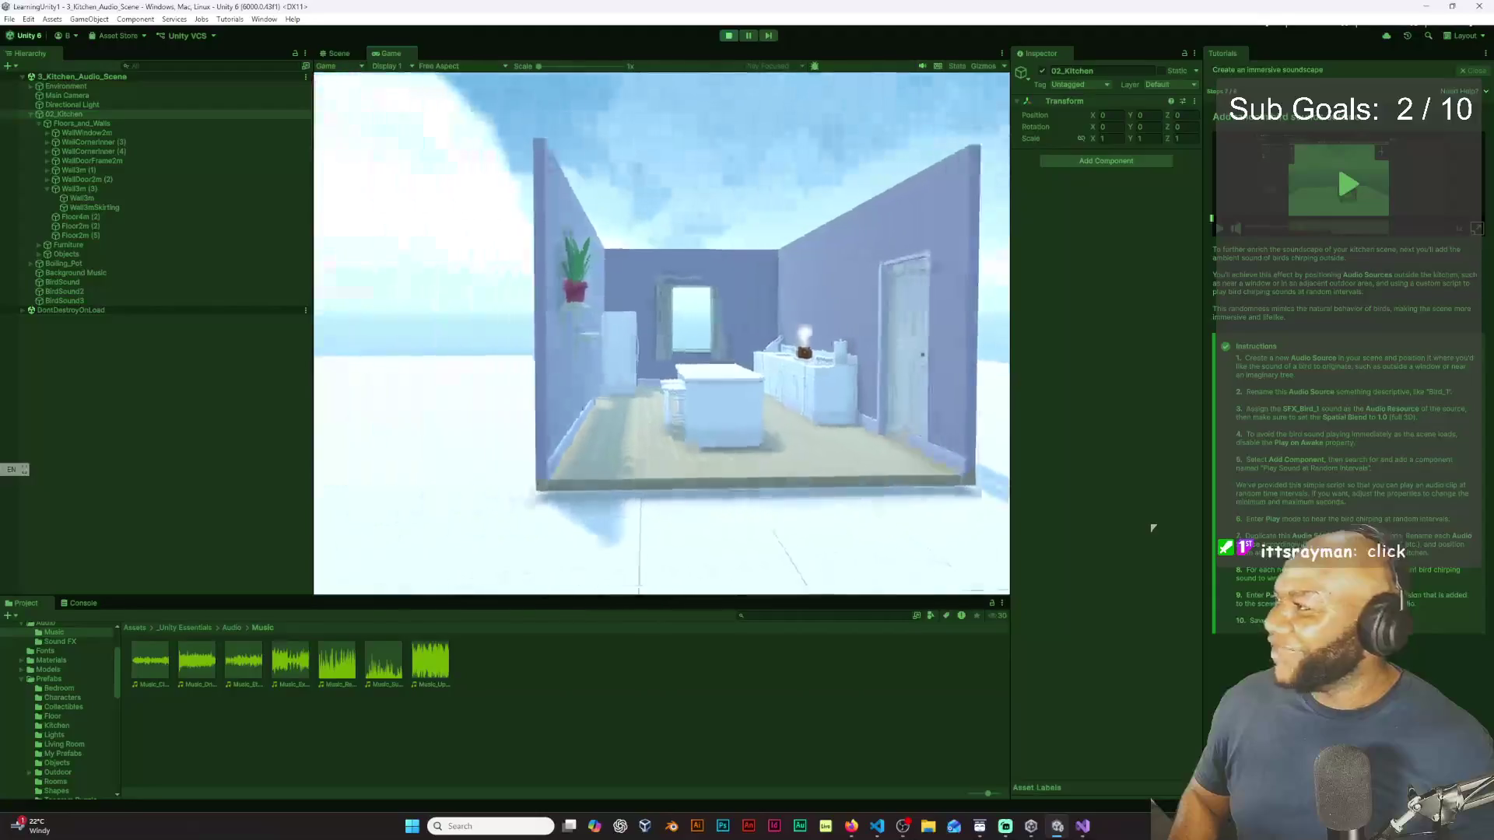
pyautogui.press('w')
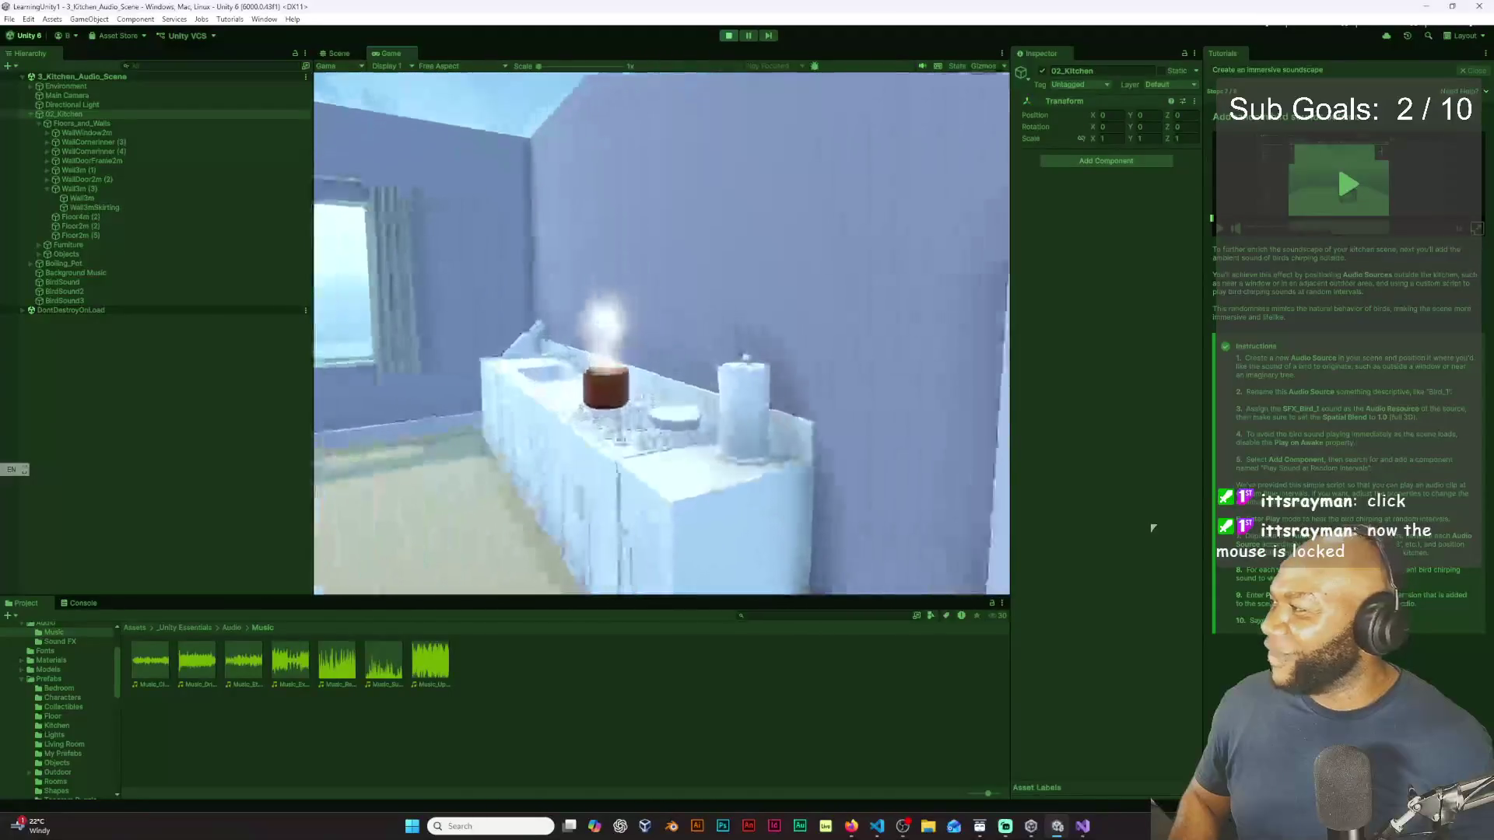
pyautogui.press('a')
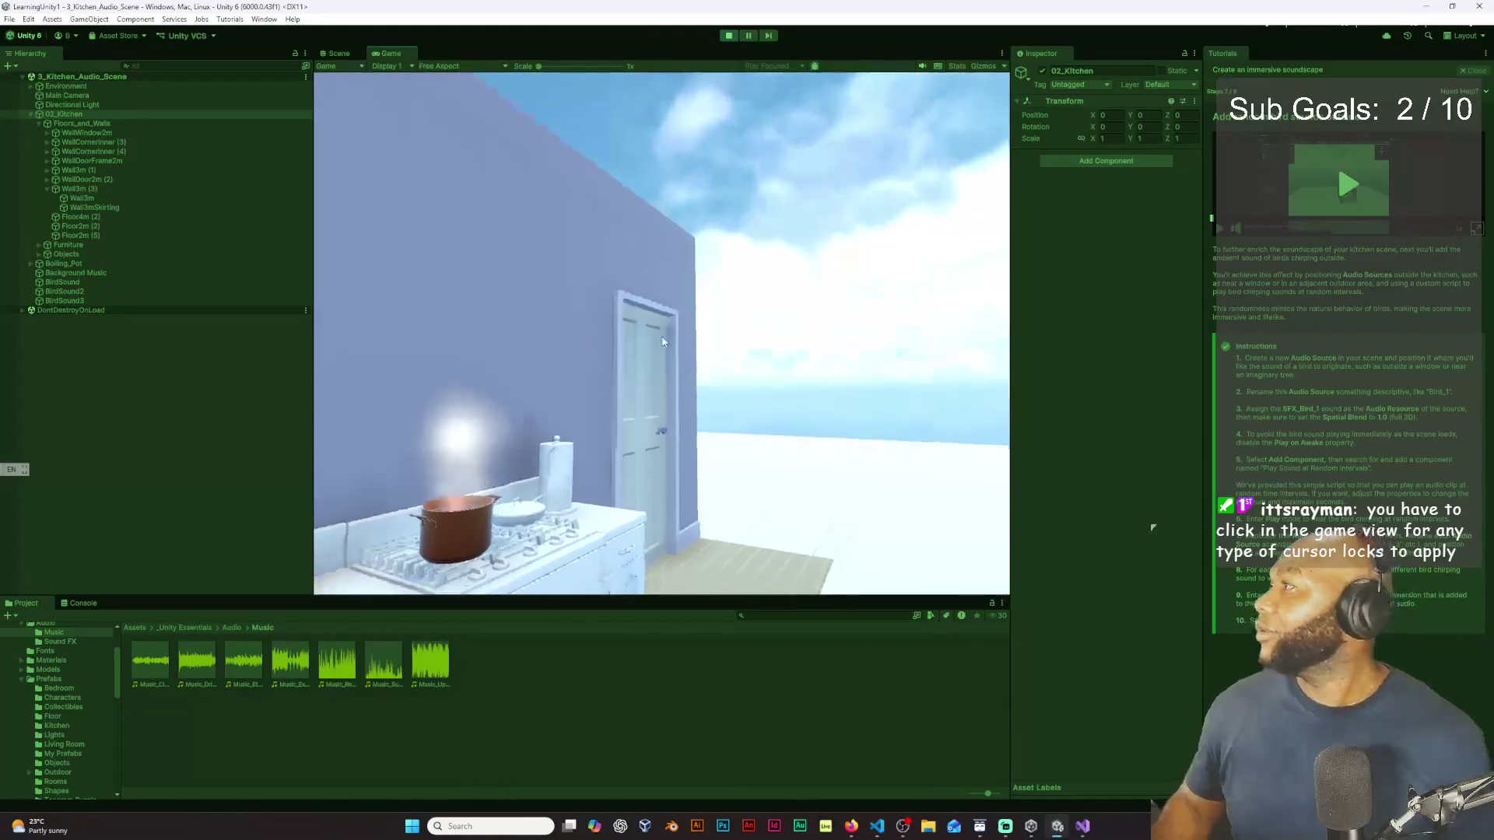
pyautogui.hotkey('ctrl', 'p')
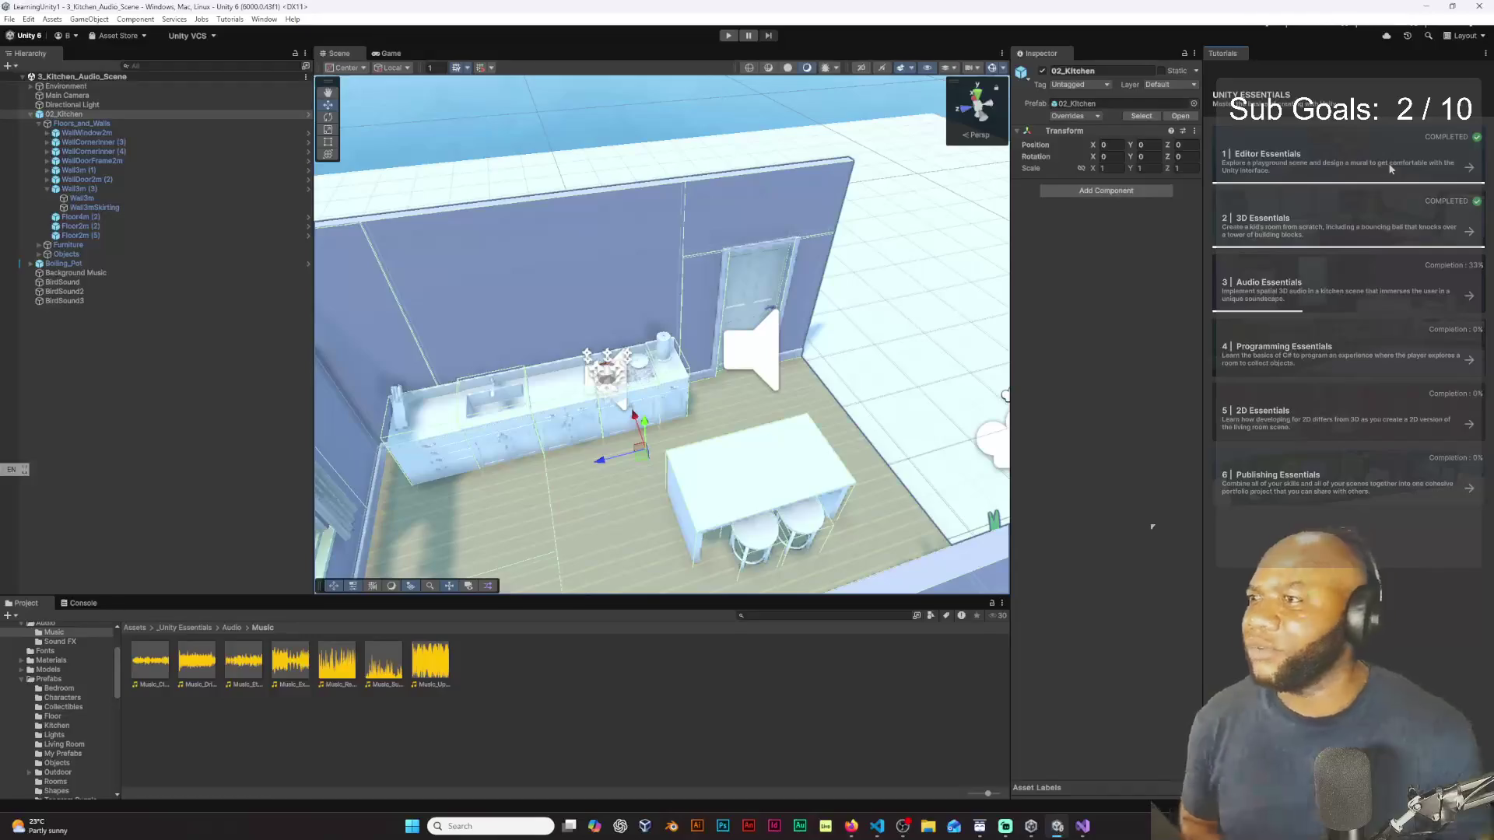
pyautogui.click(1284, 269)
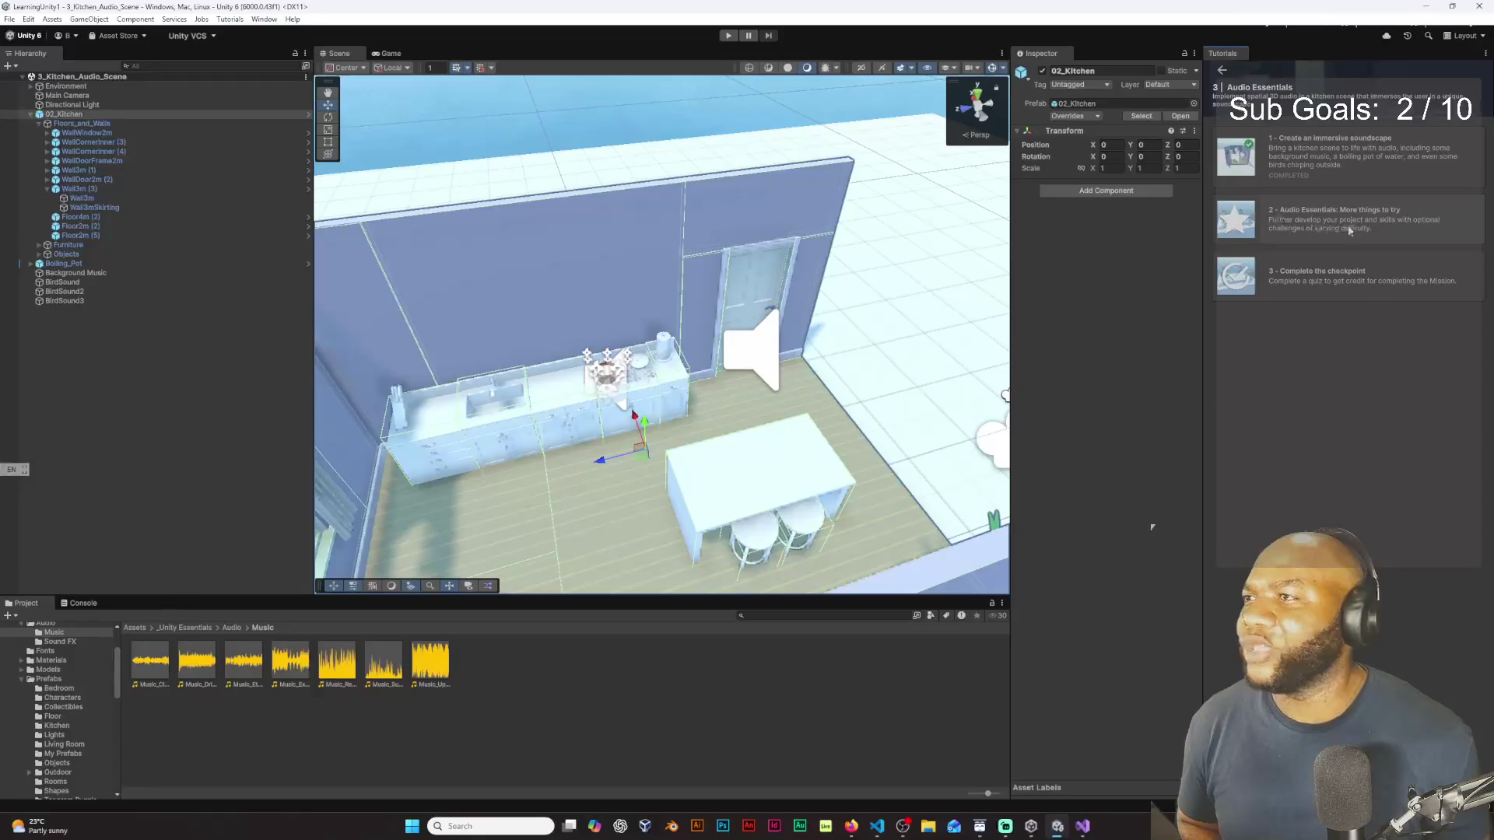
pyautogui.click(1221, 70)
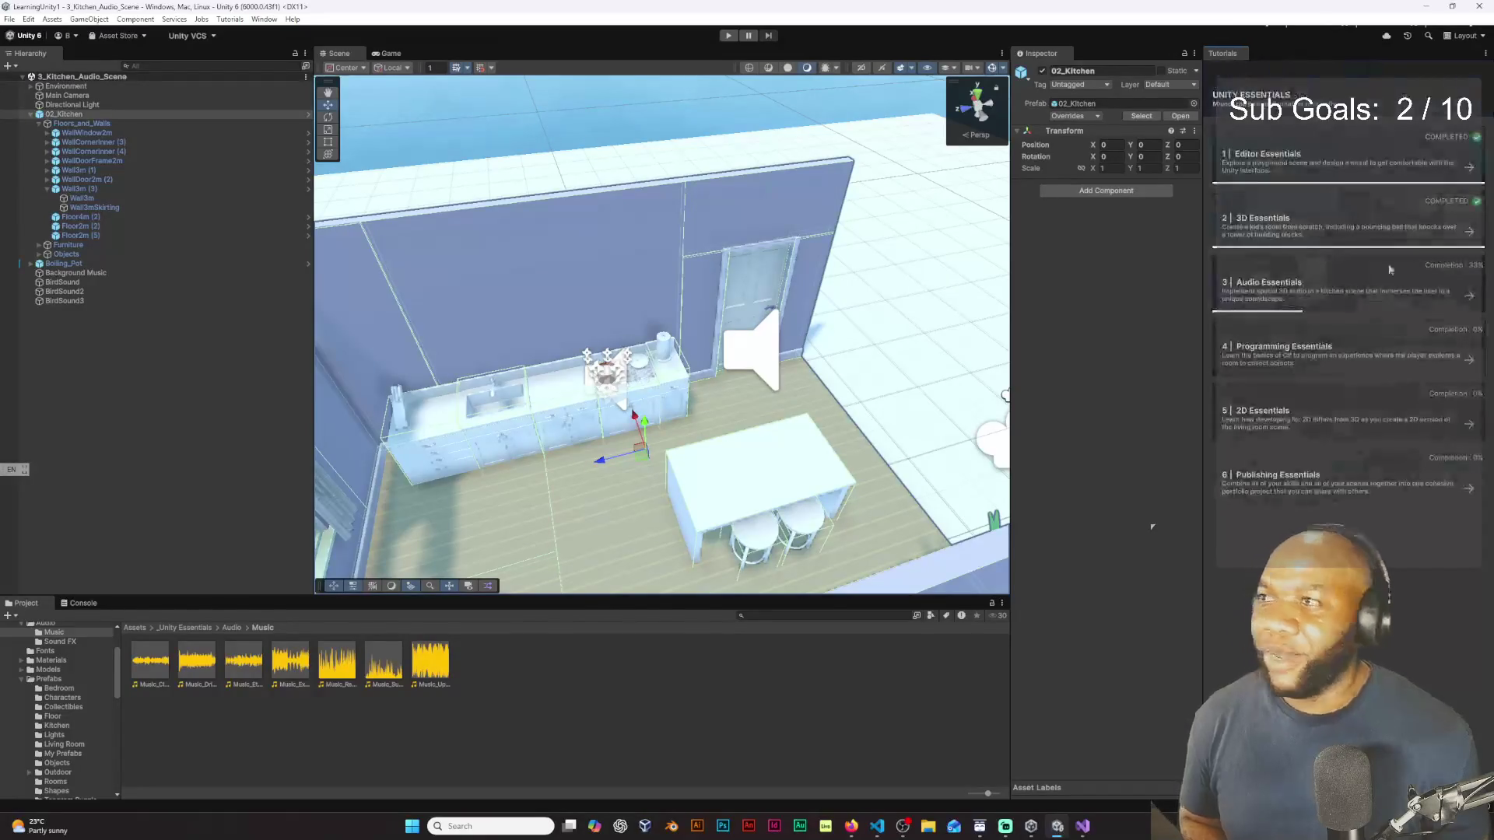